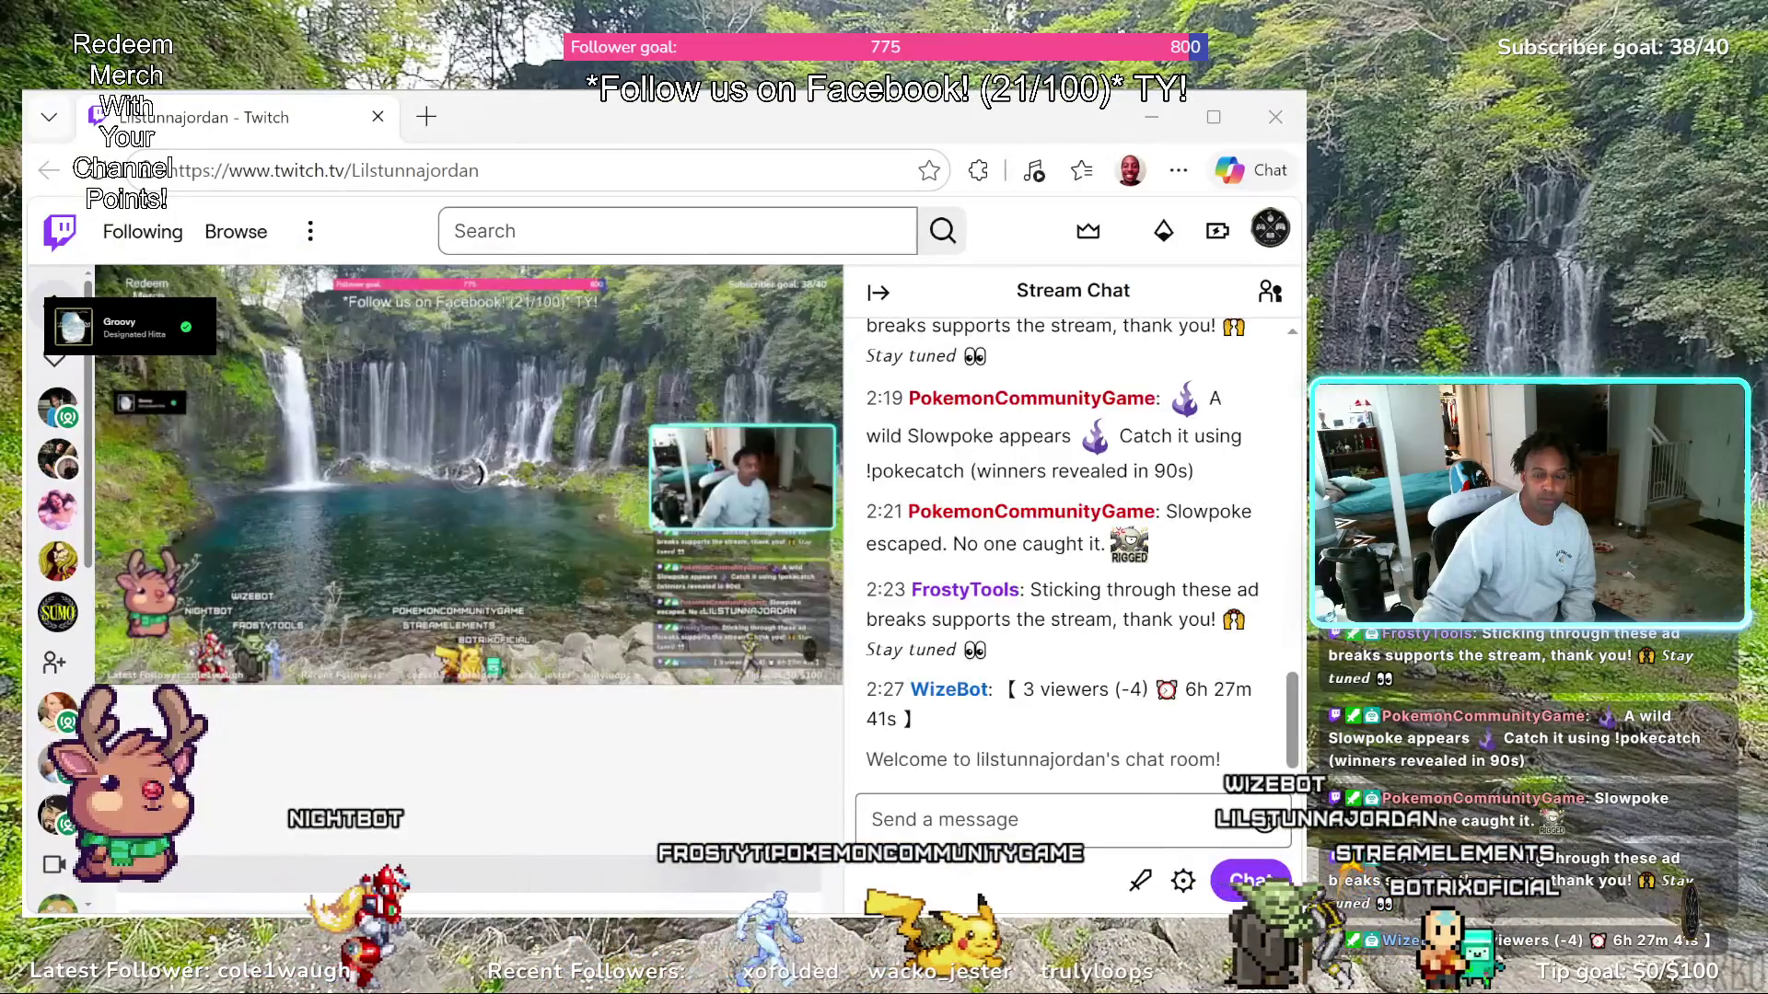
Navigate from the Twitch channel page to google.com via the address bar
{"action": "left_click", "coordinate": [523, 171]}
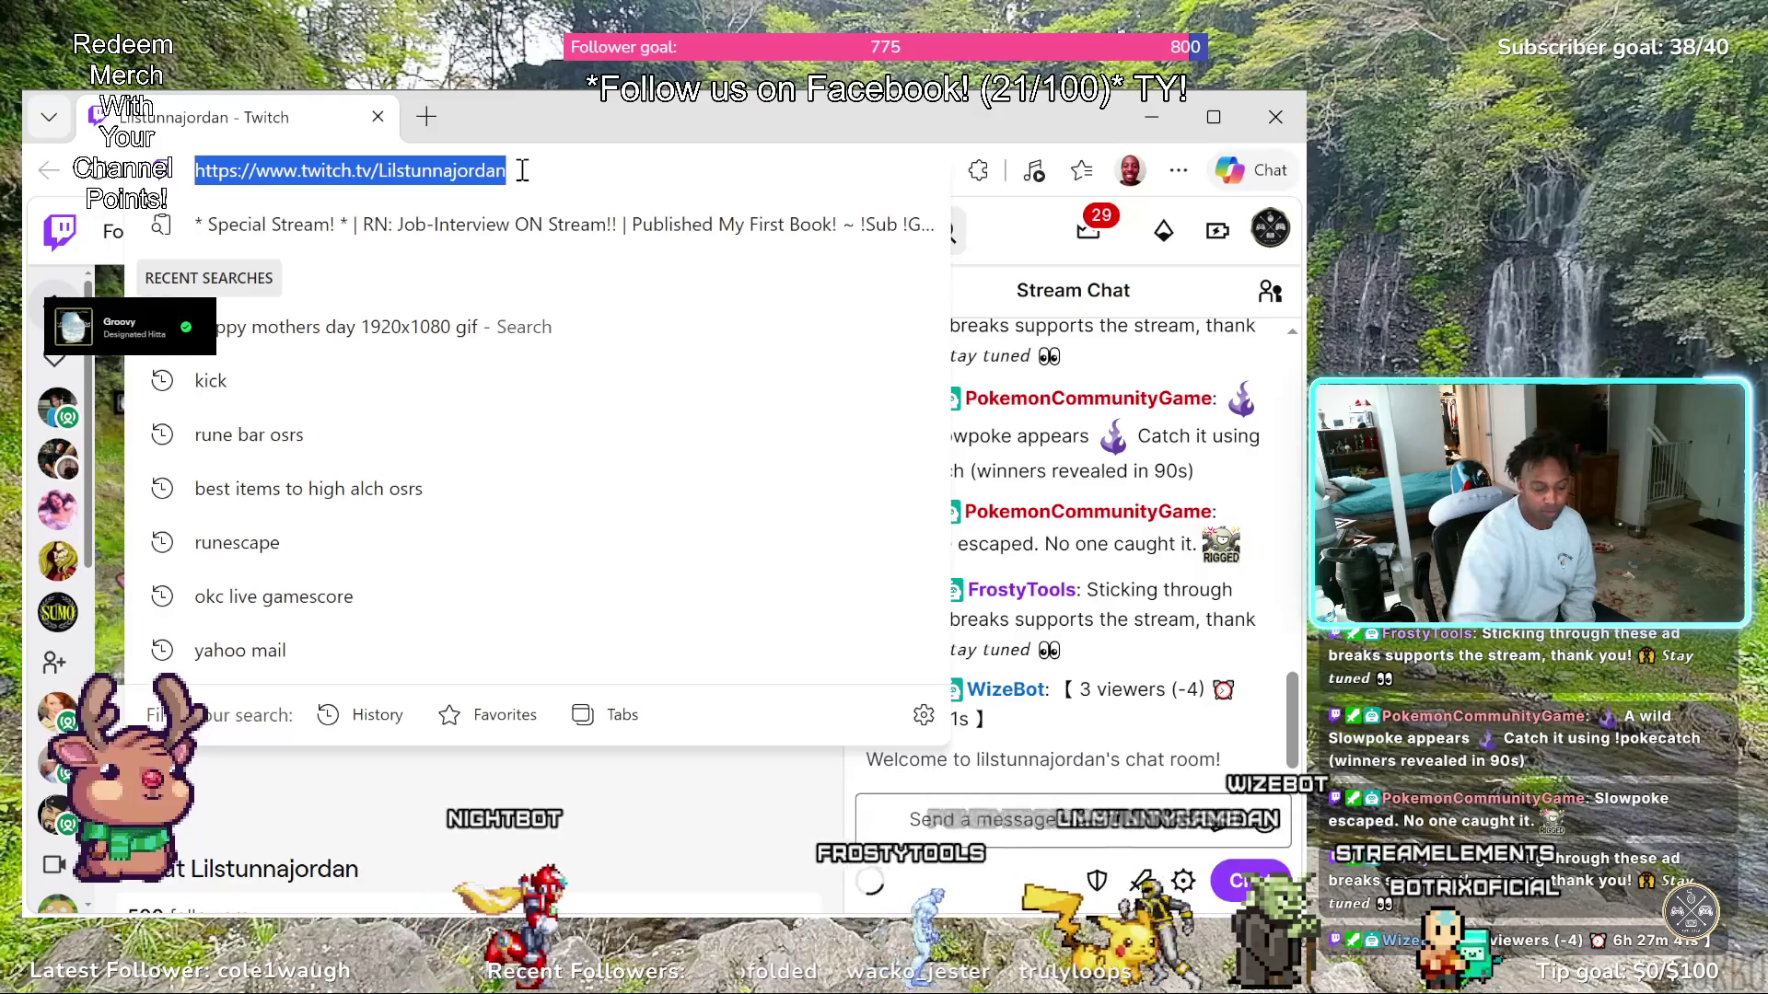
{"action": "type", "text": "goo"}
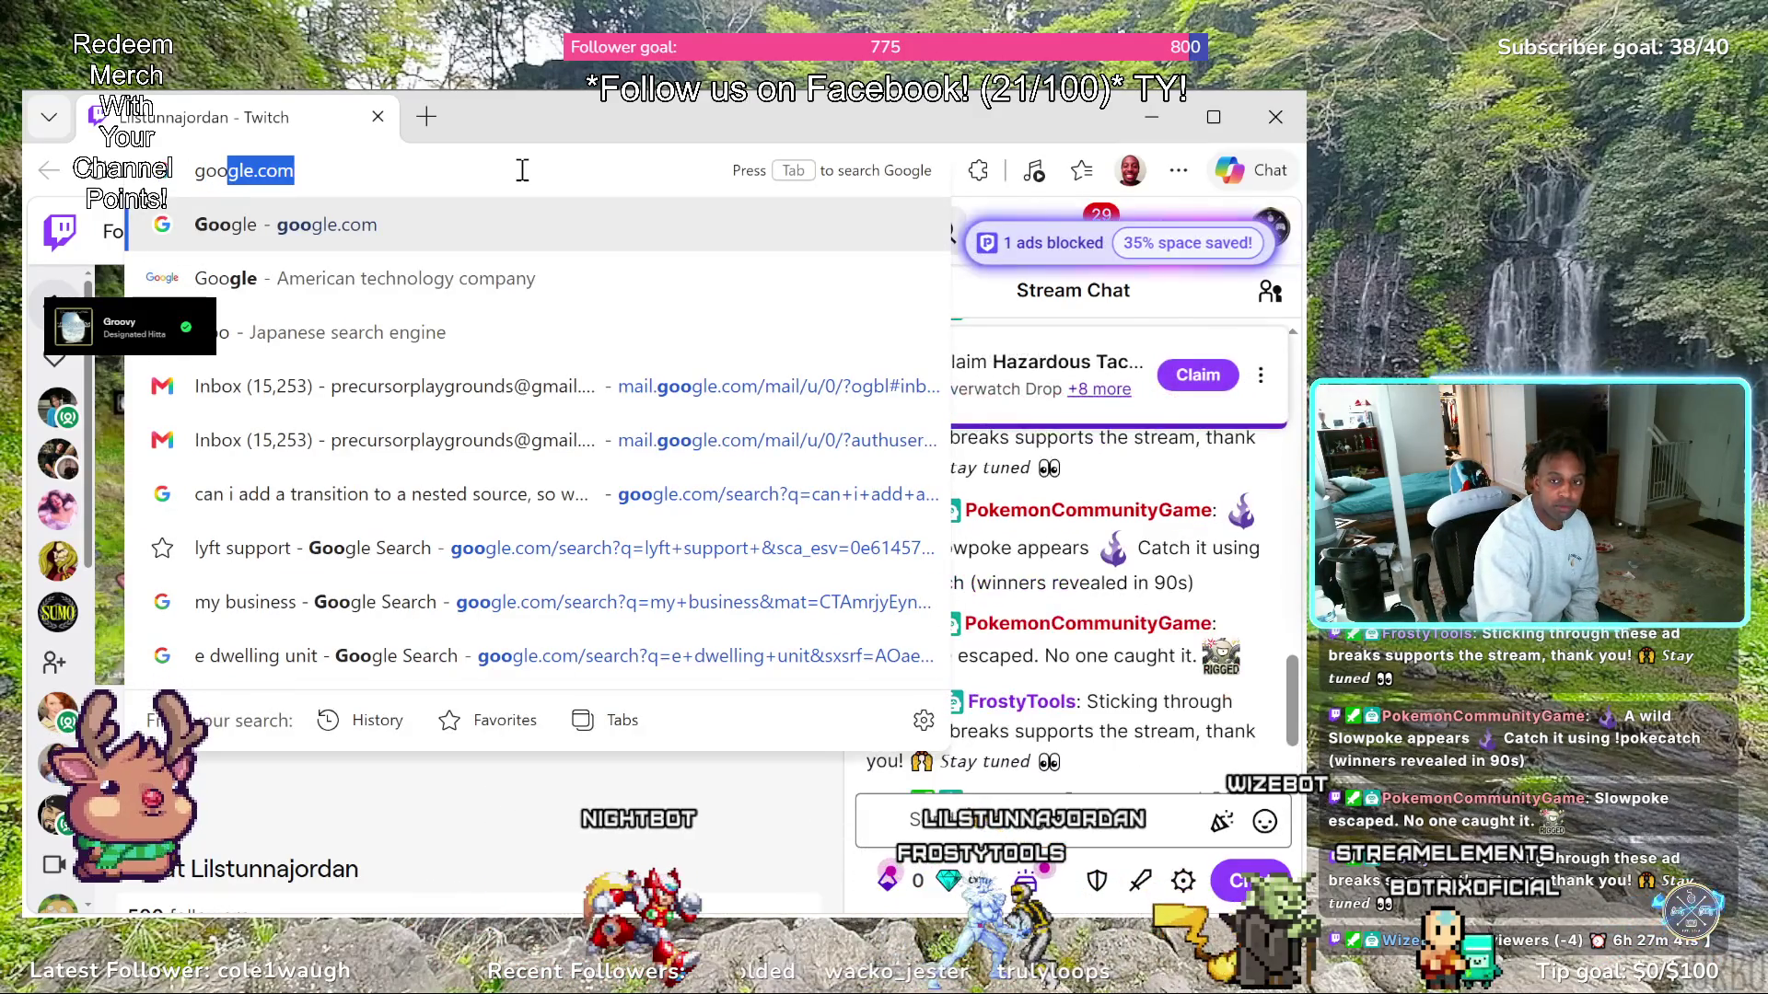
{"action": "key", "text": "Return"}
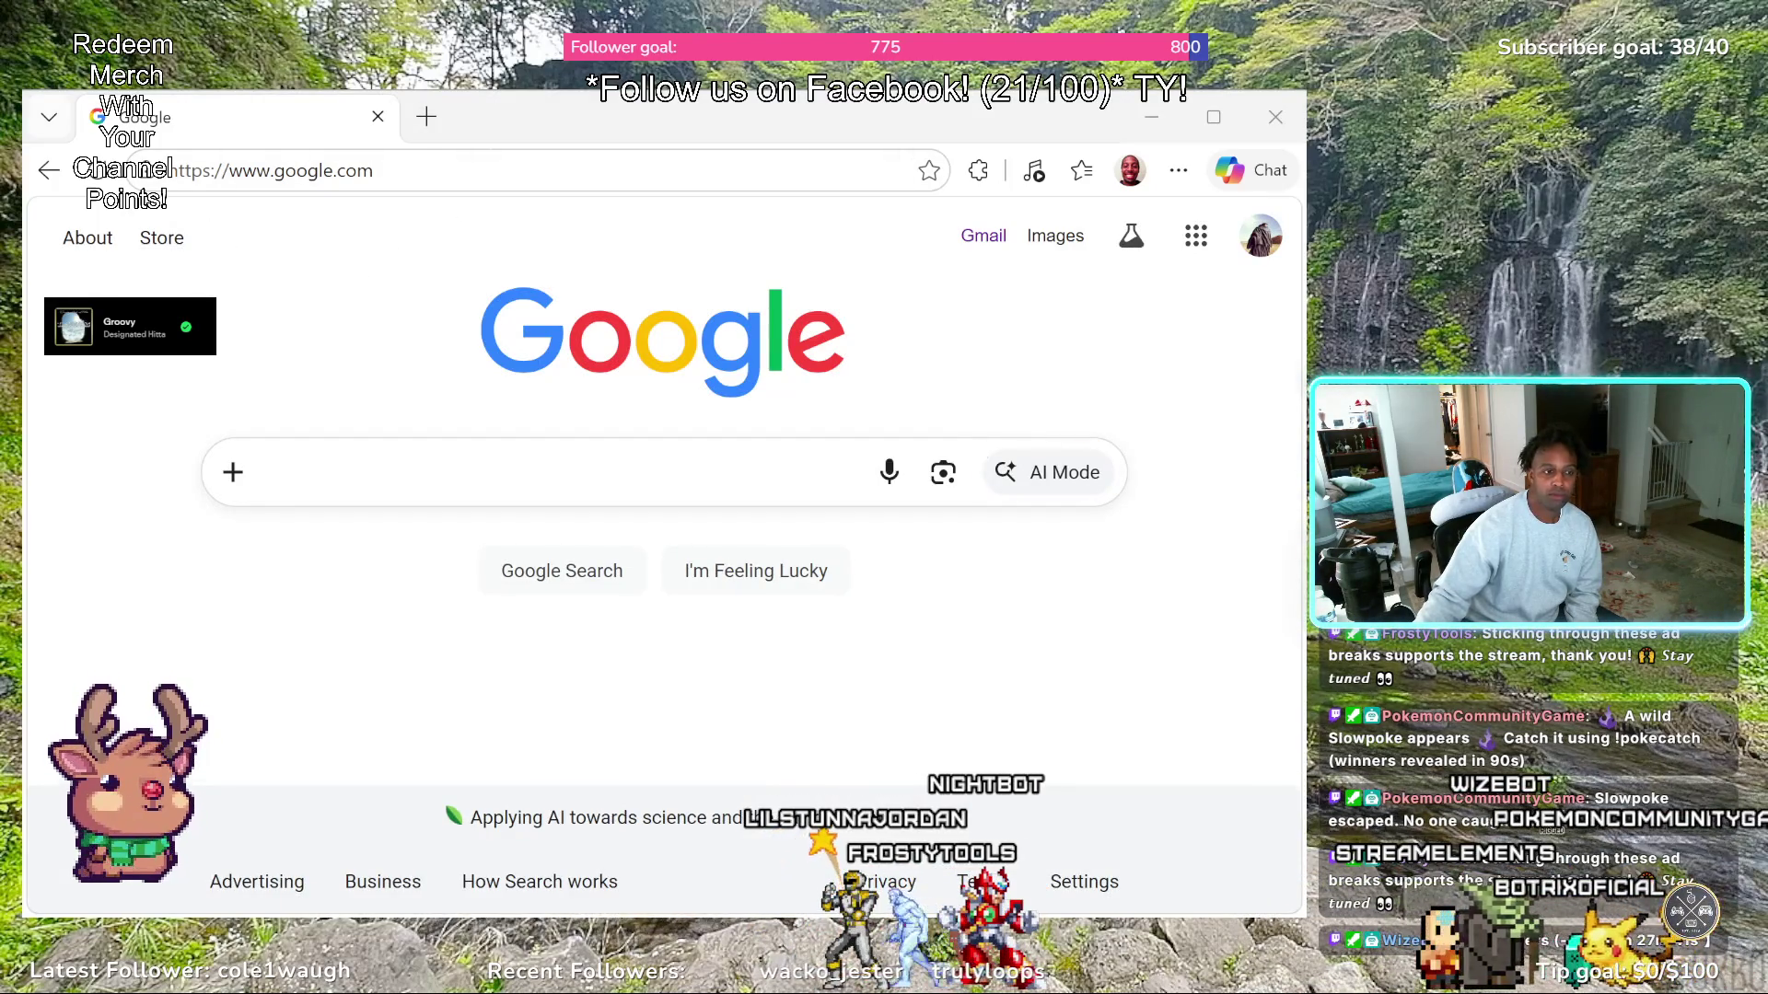
Launch Google Docs from the Google apps grid
{"action": "left_click", "coordinate": [1196, 237]}
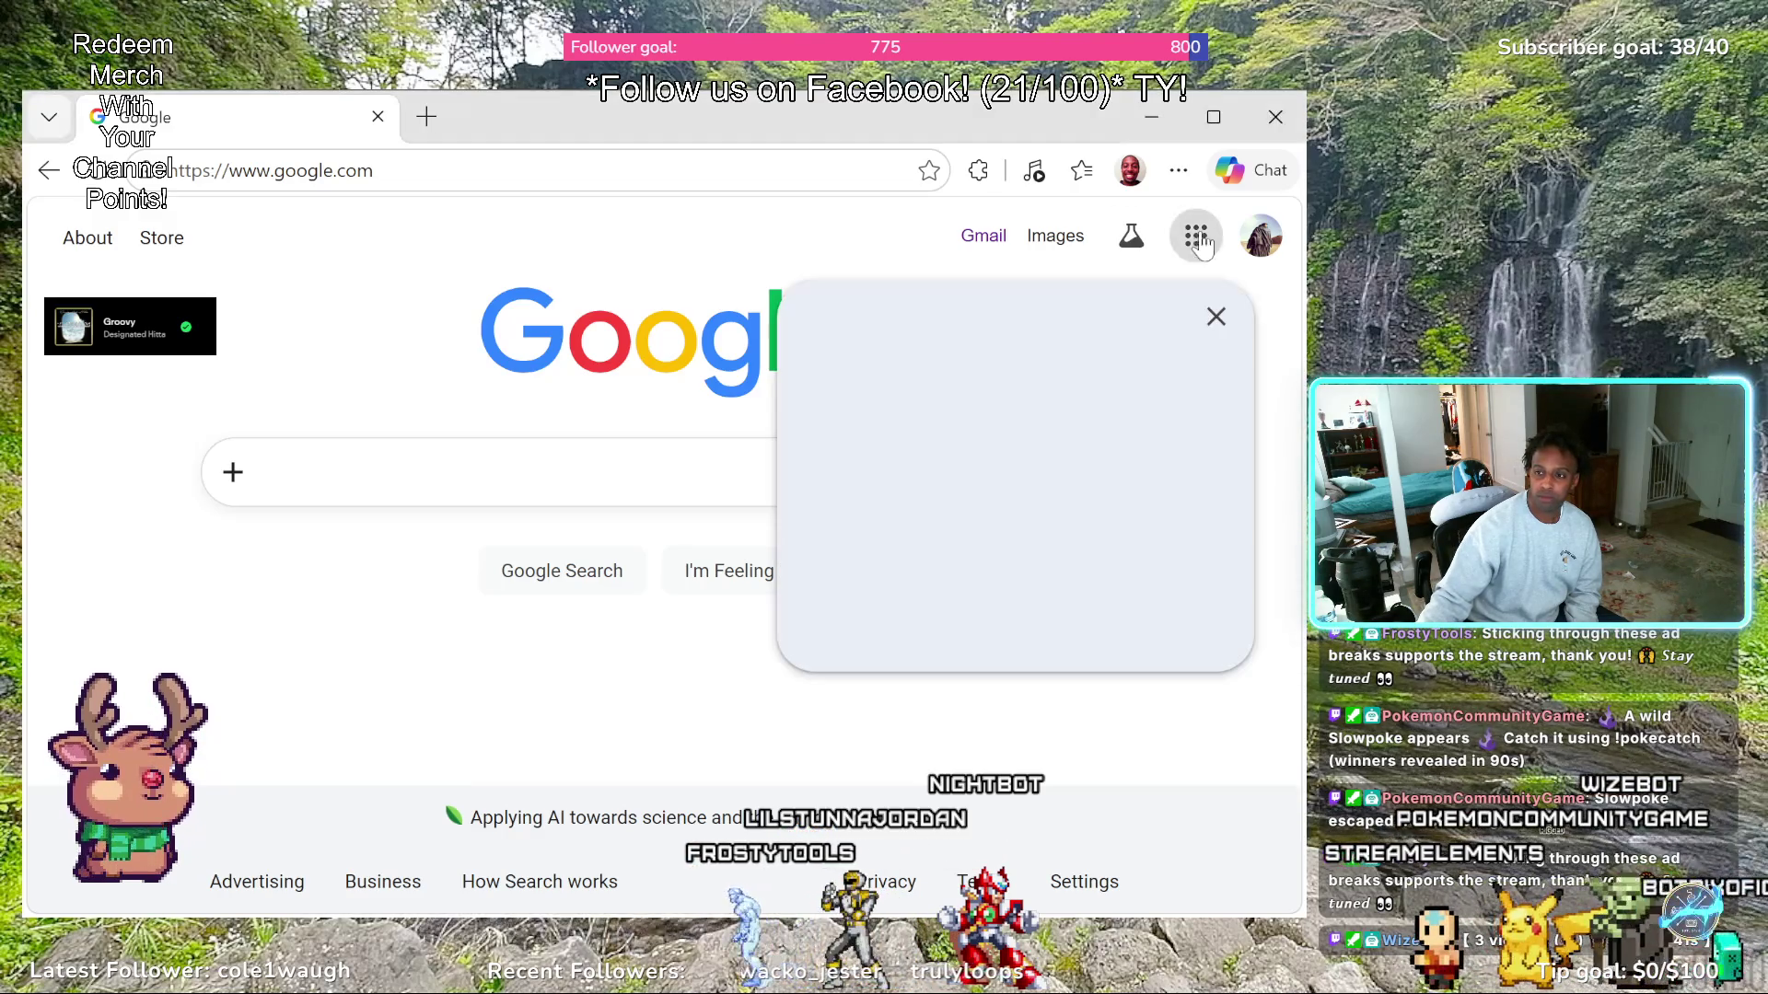
{"action": "scroll", "coordinate": [940, 608], "scroll_direction": "down", "scroll_amount": 2}
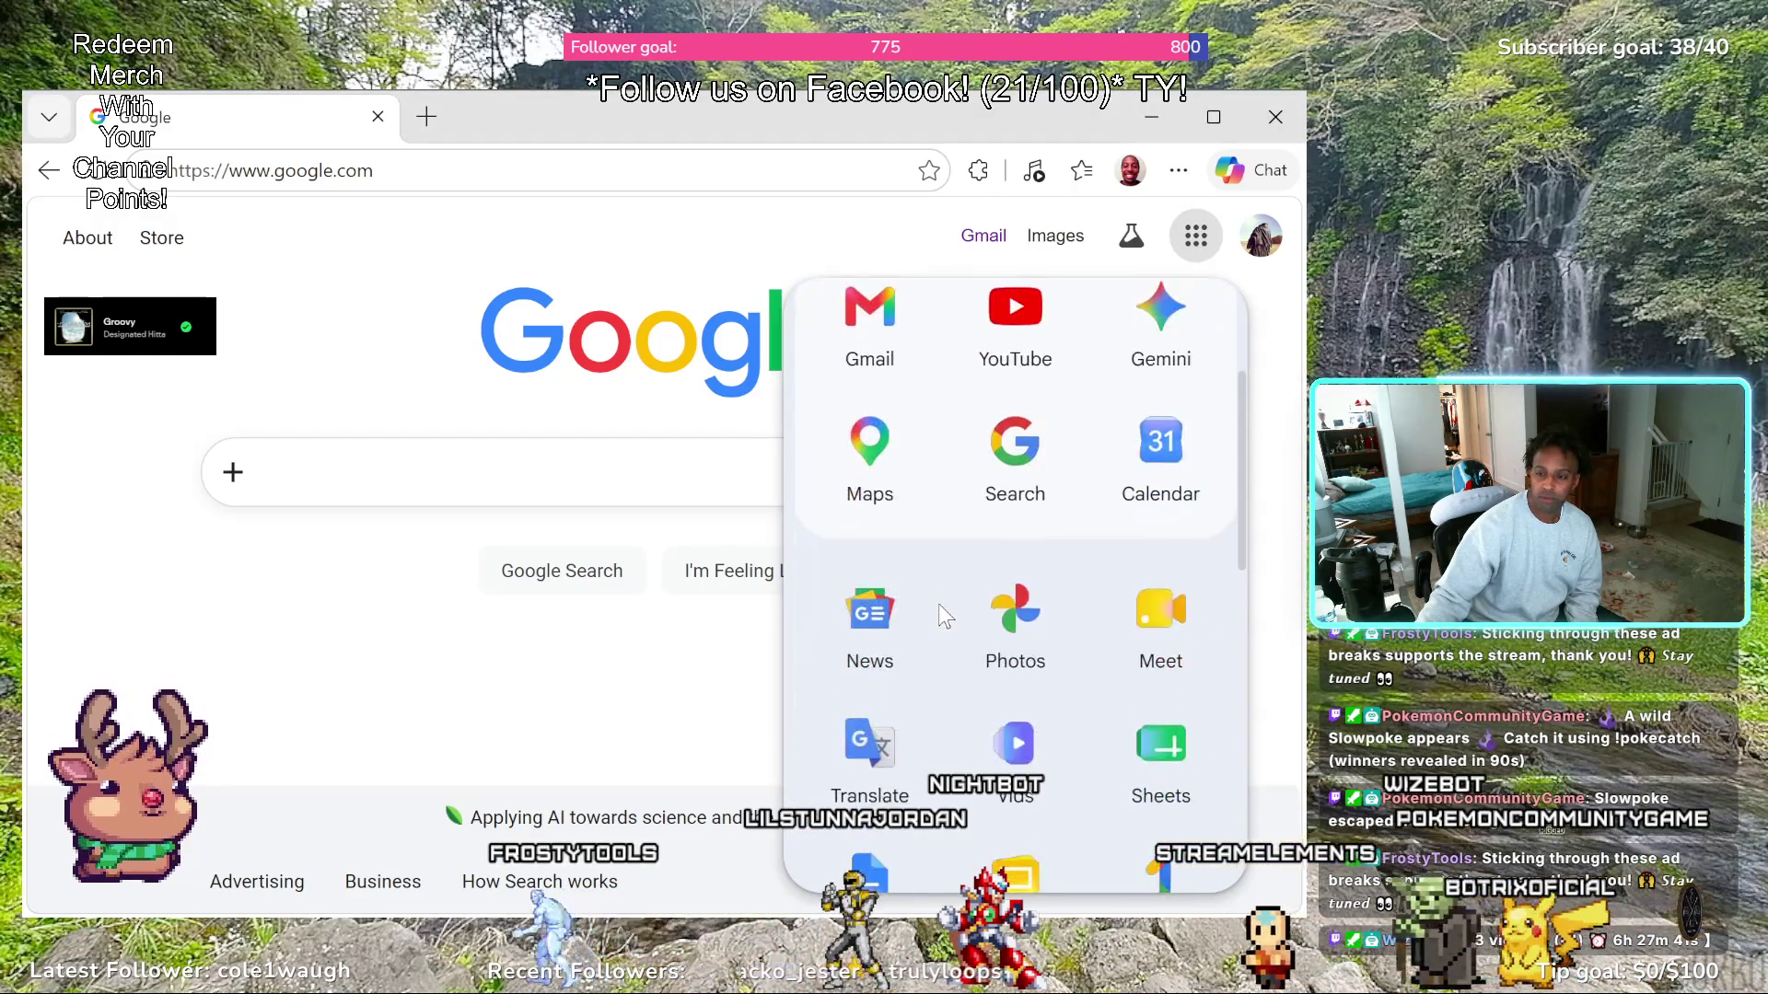
{"action": "scroll", "coordinate": [939, 609], "scroll_direction": "down", "scroll_amount": 2}
{"action": "left_click", "coordinate": [863, 647]}
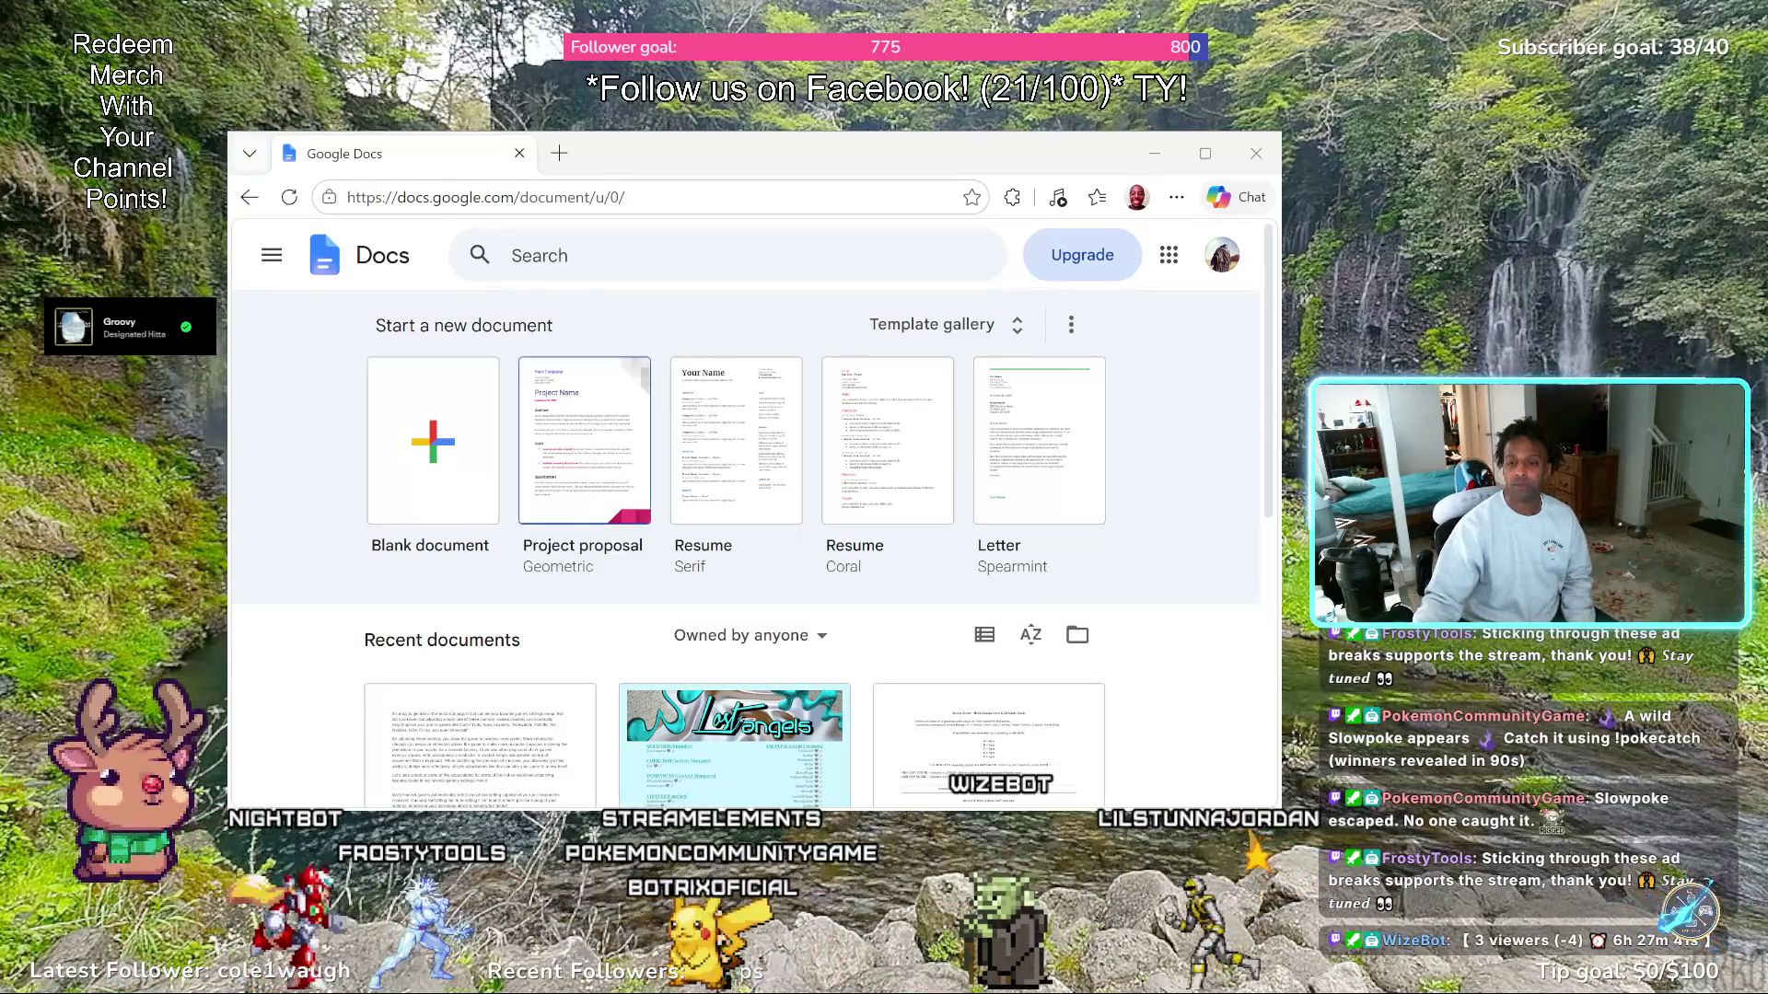
{"action": "scroll", "coordinate": [755, 554], "scroll_direction": "down", "scroll_amount": 2}
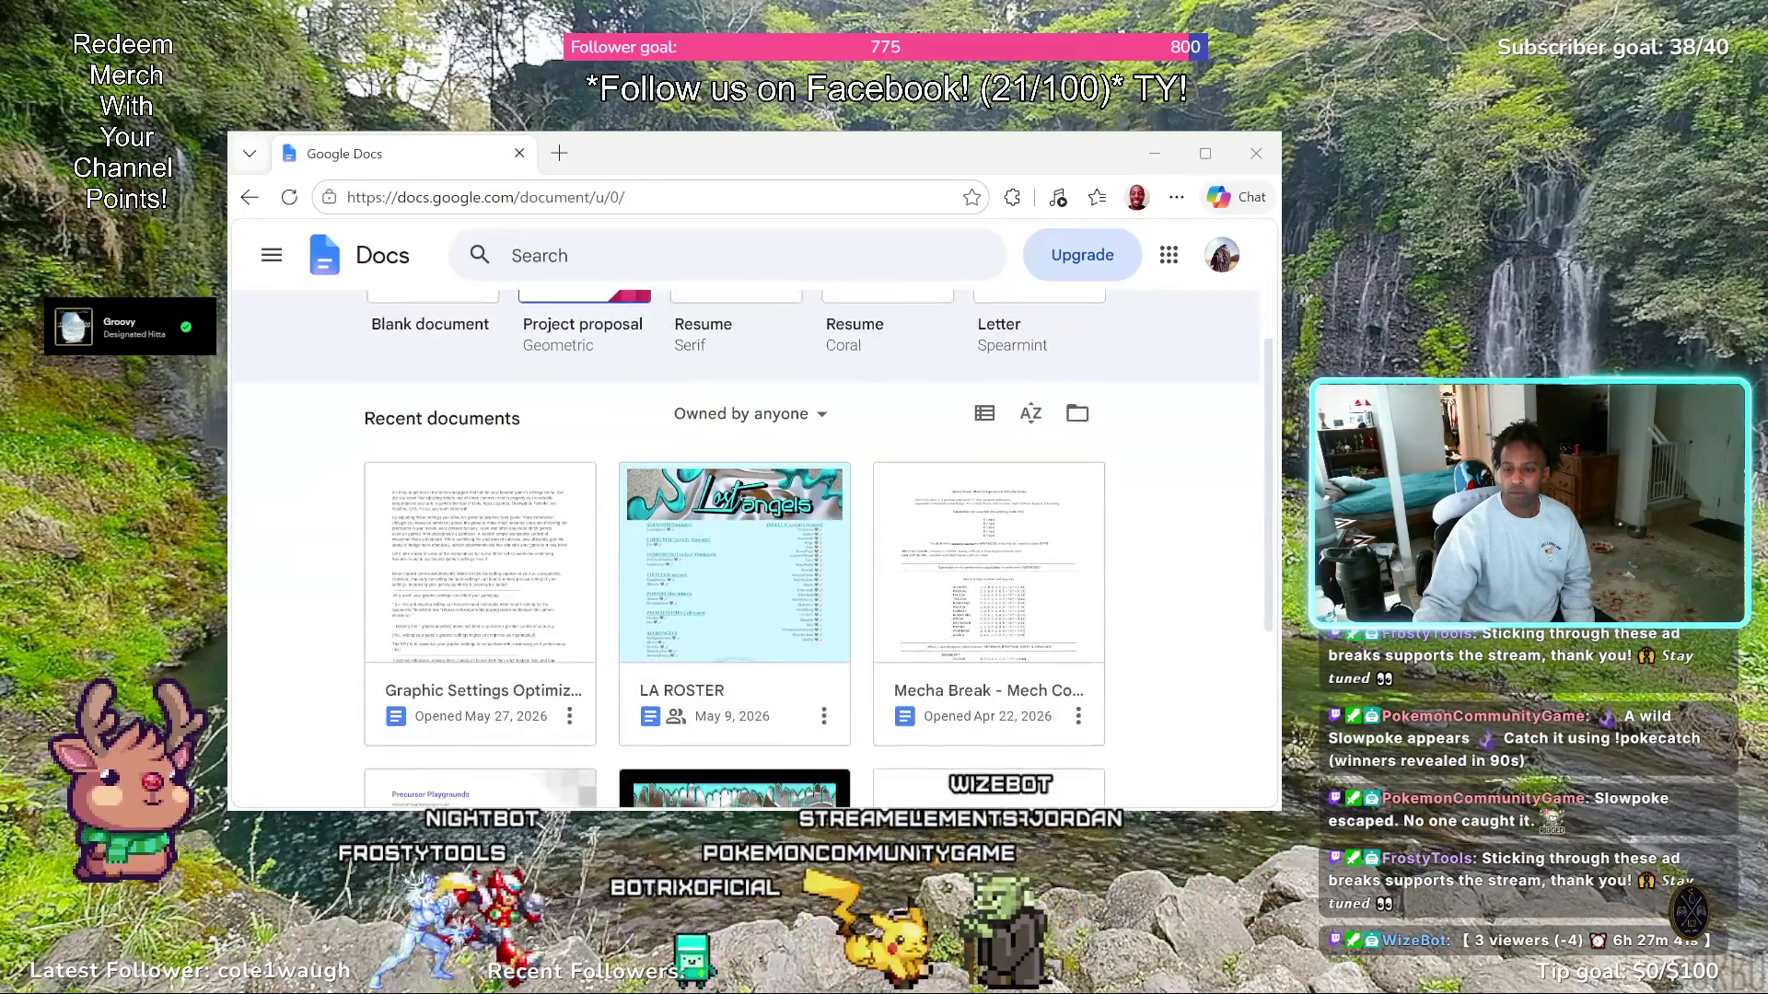
Load the 'Graphic Settings Optimization' document from Recent documents
{"action": "left_click", "coordinate": [722, 528]}
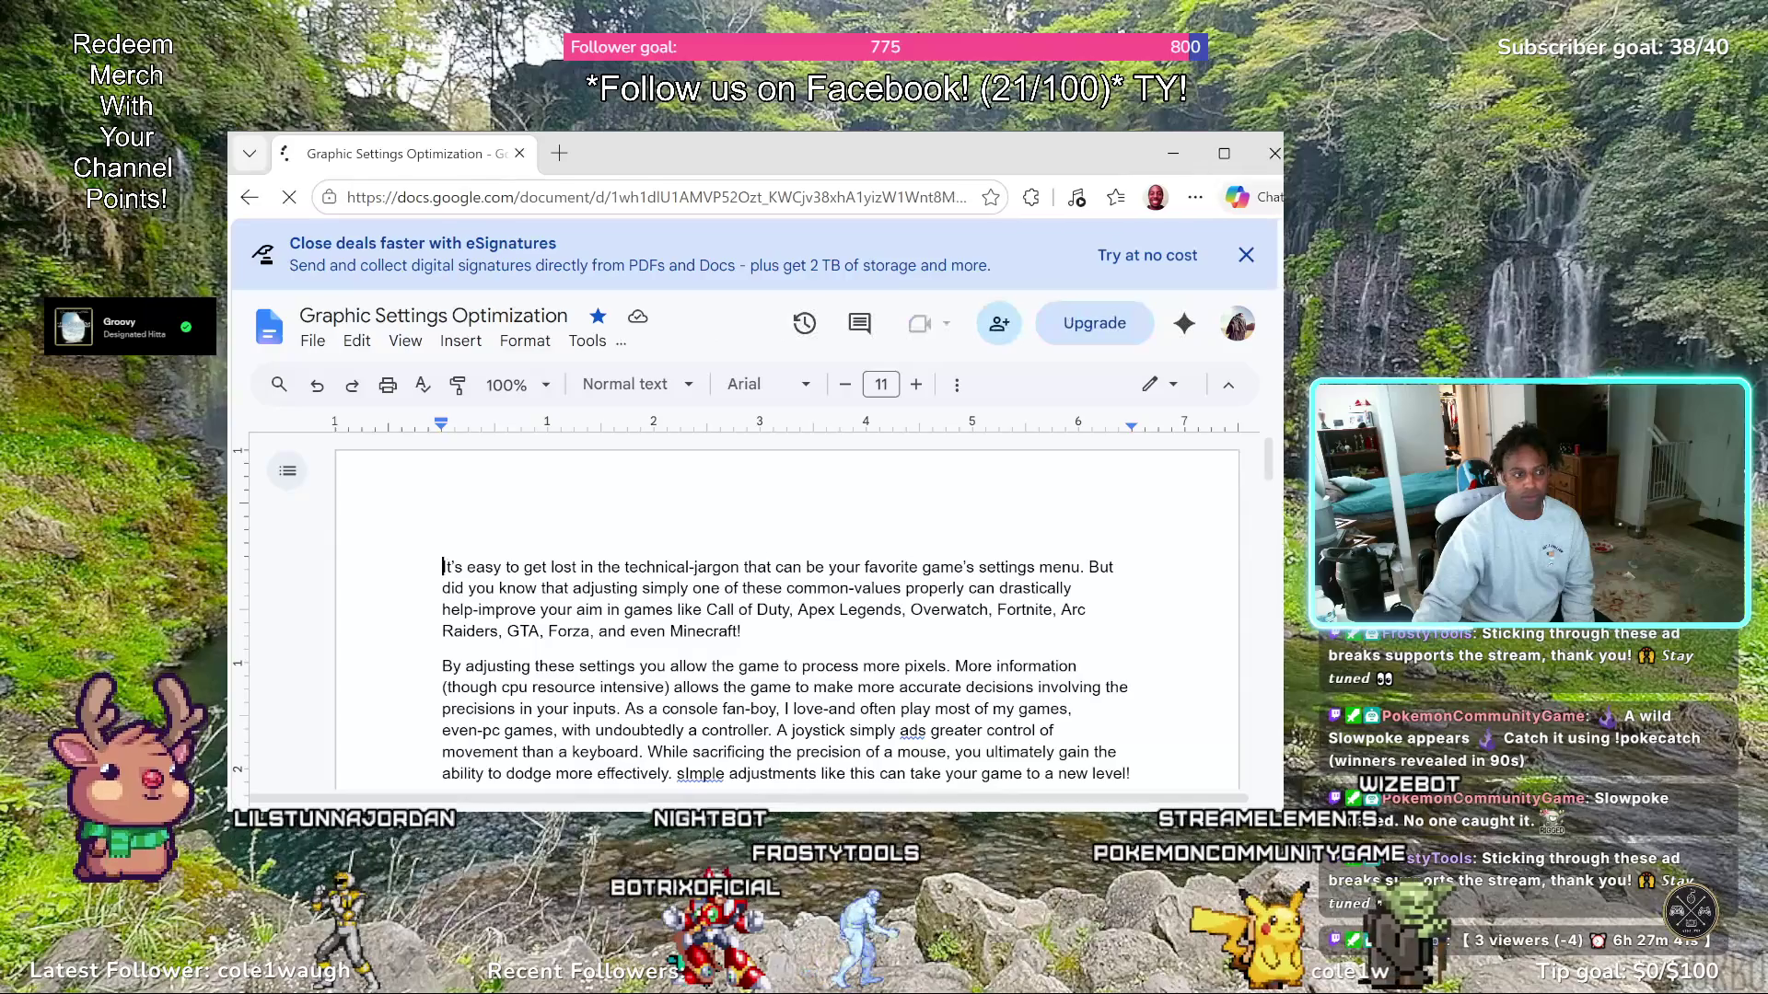
Enlarge the browser window, maximize it, then restore it toward the top-left
{"action": "mouse_move", "coordinate": [1283, 800]}
{"action": "left_mouse_down"}
{"action": "mouse_move", "coordinate": [1420, 922]}
{"action": "mouse_move", "coordinate": [1431, 990]}
{"action": "left_mouse_up"}
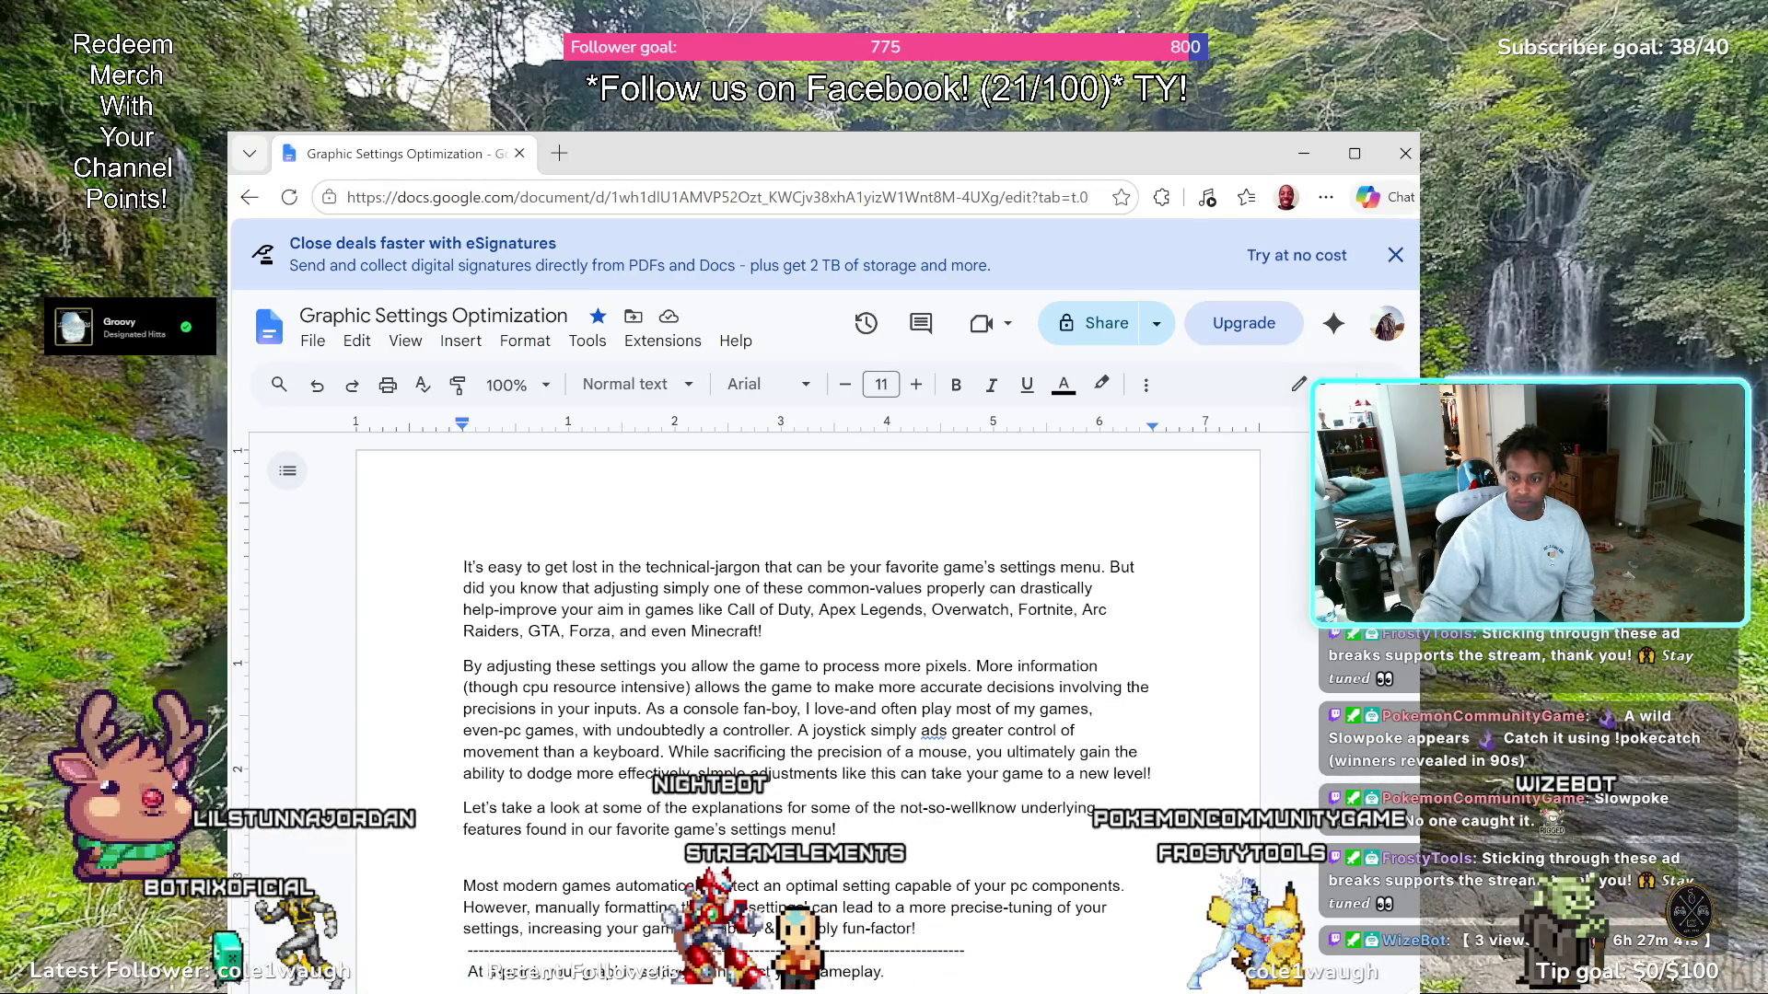
{"action": "left_click_drag", "start_coordinate": [1432, 923], "coordinate": [1430, 922]}
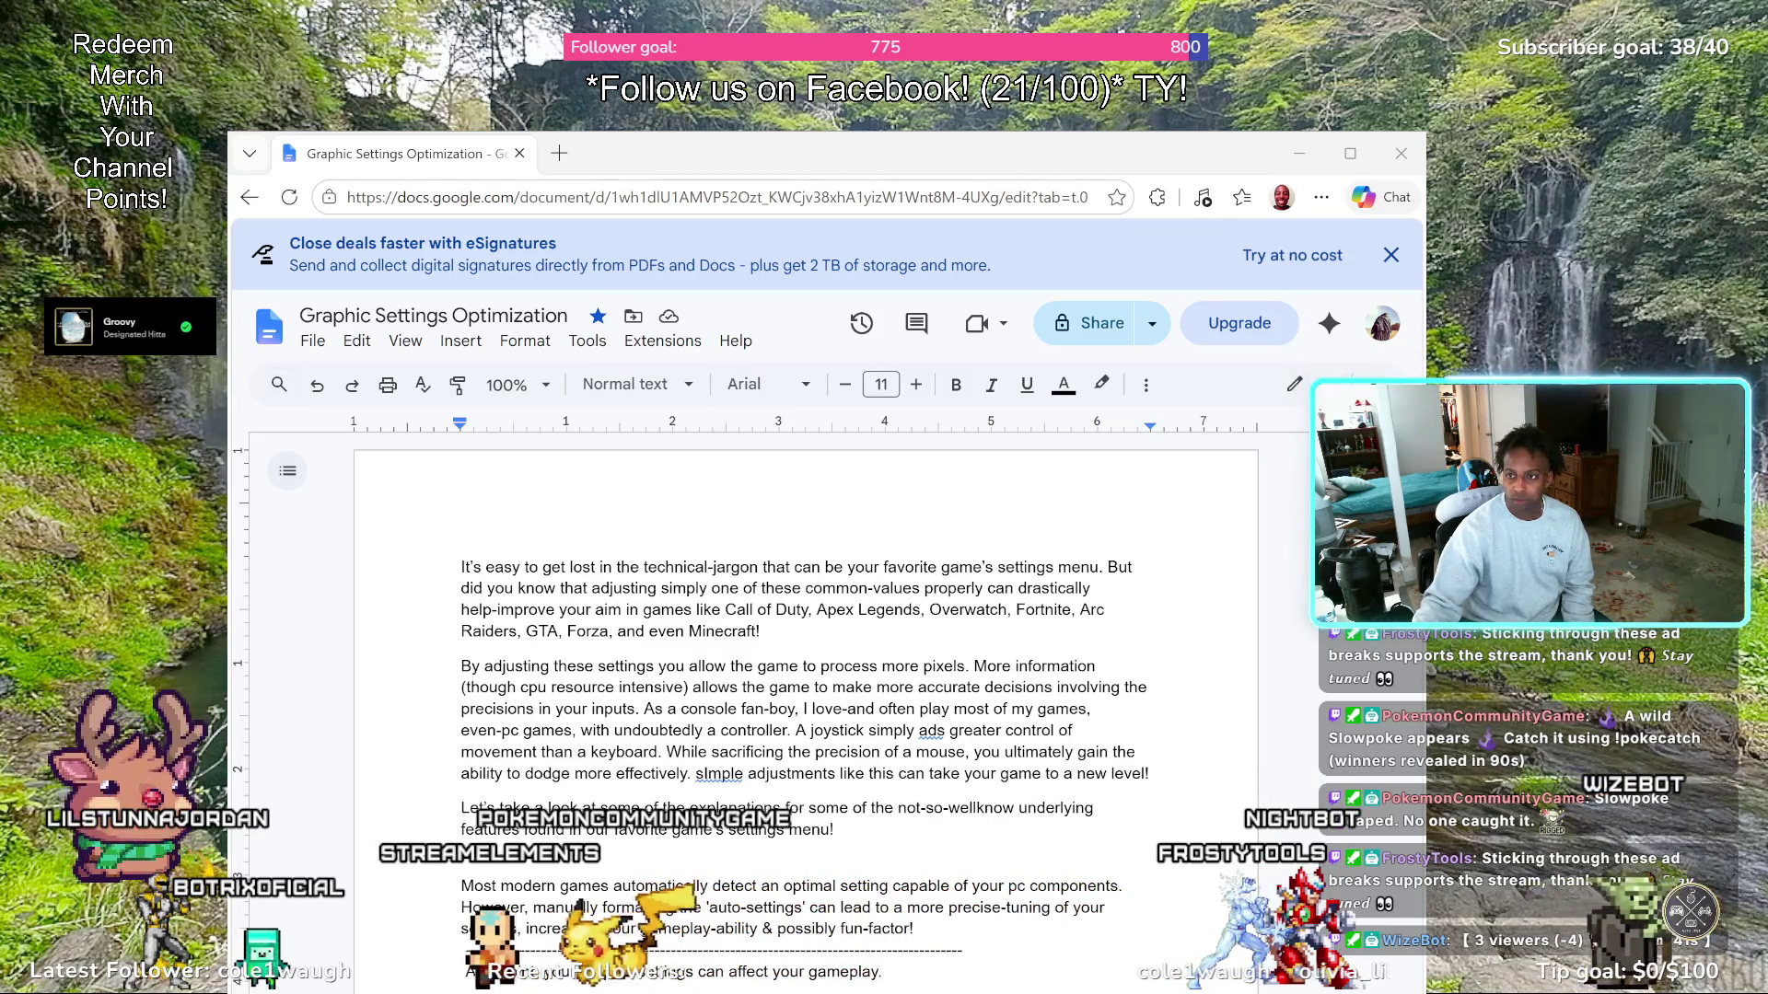
{"action": "double_click", "coordinate": [747, 153]}
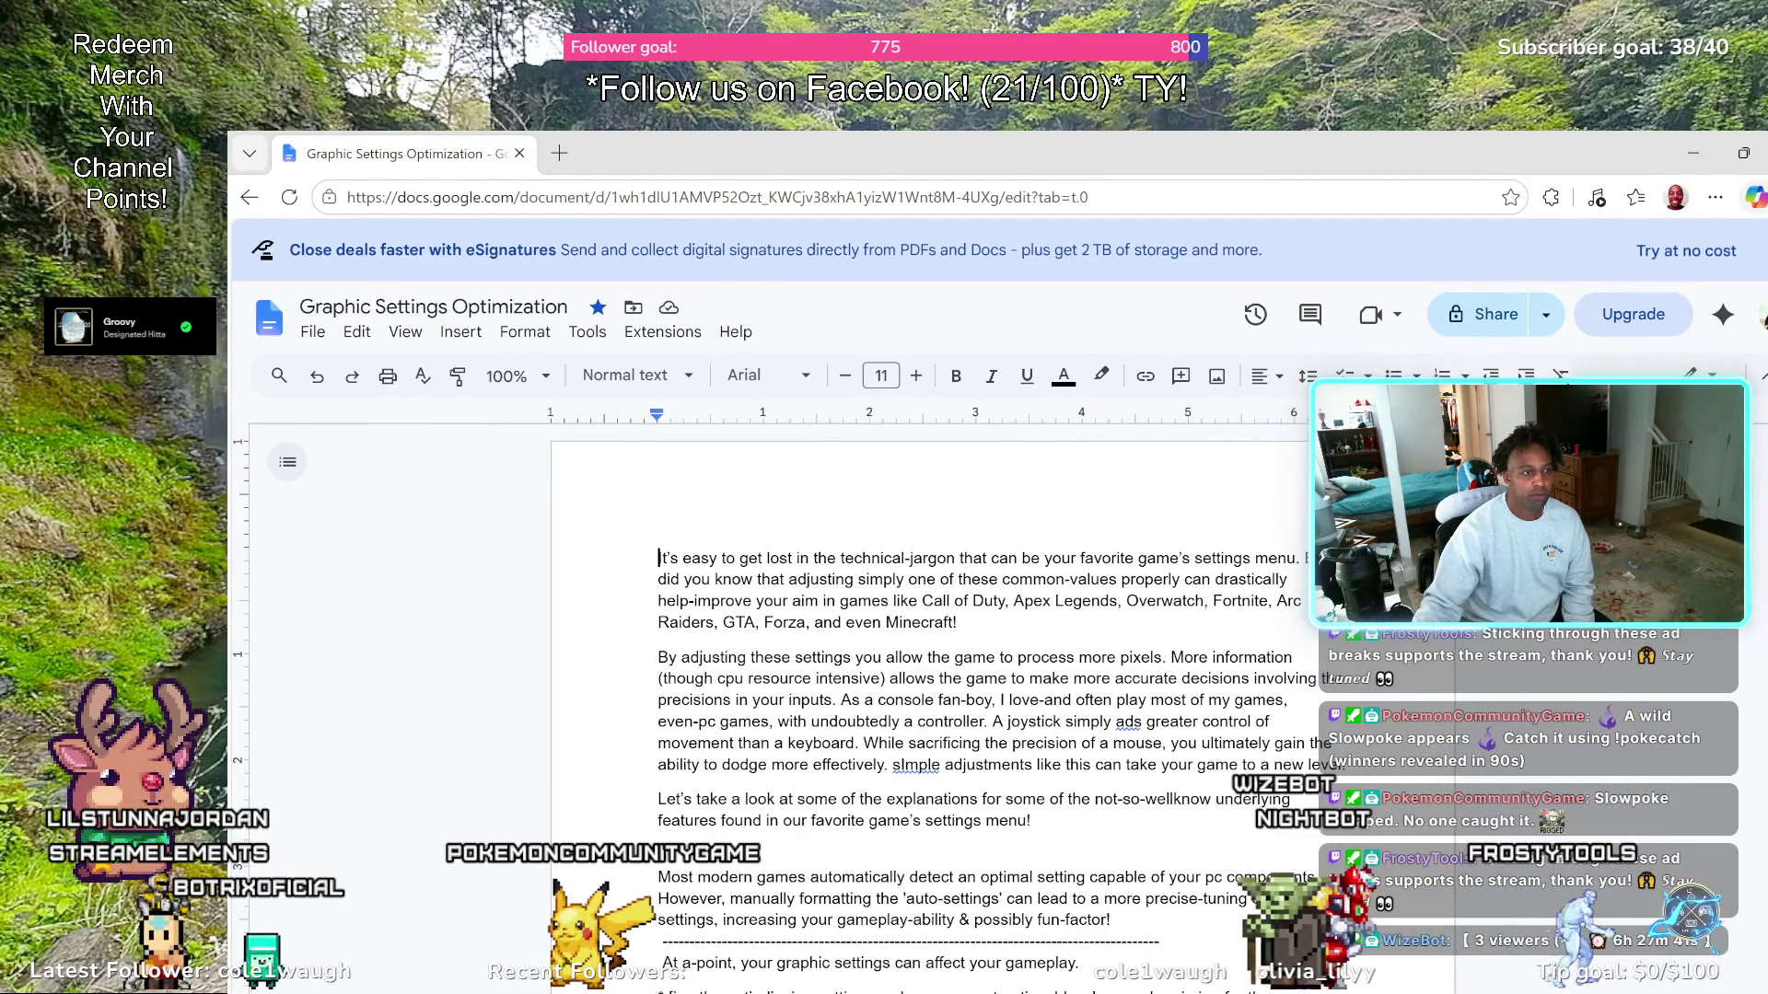
{"action": "mouse_move", "coordinate": [828, 154]}
{"action": "left_mouse_down"}
{"action": "mouse_move", "coordinate": [642, 22]}
{"action": "mouse_move", "coordinate": [642, 66]}
{"action": "left_mouse_up"}
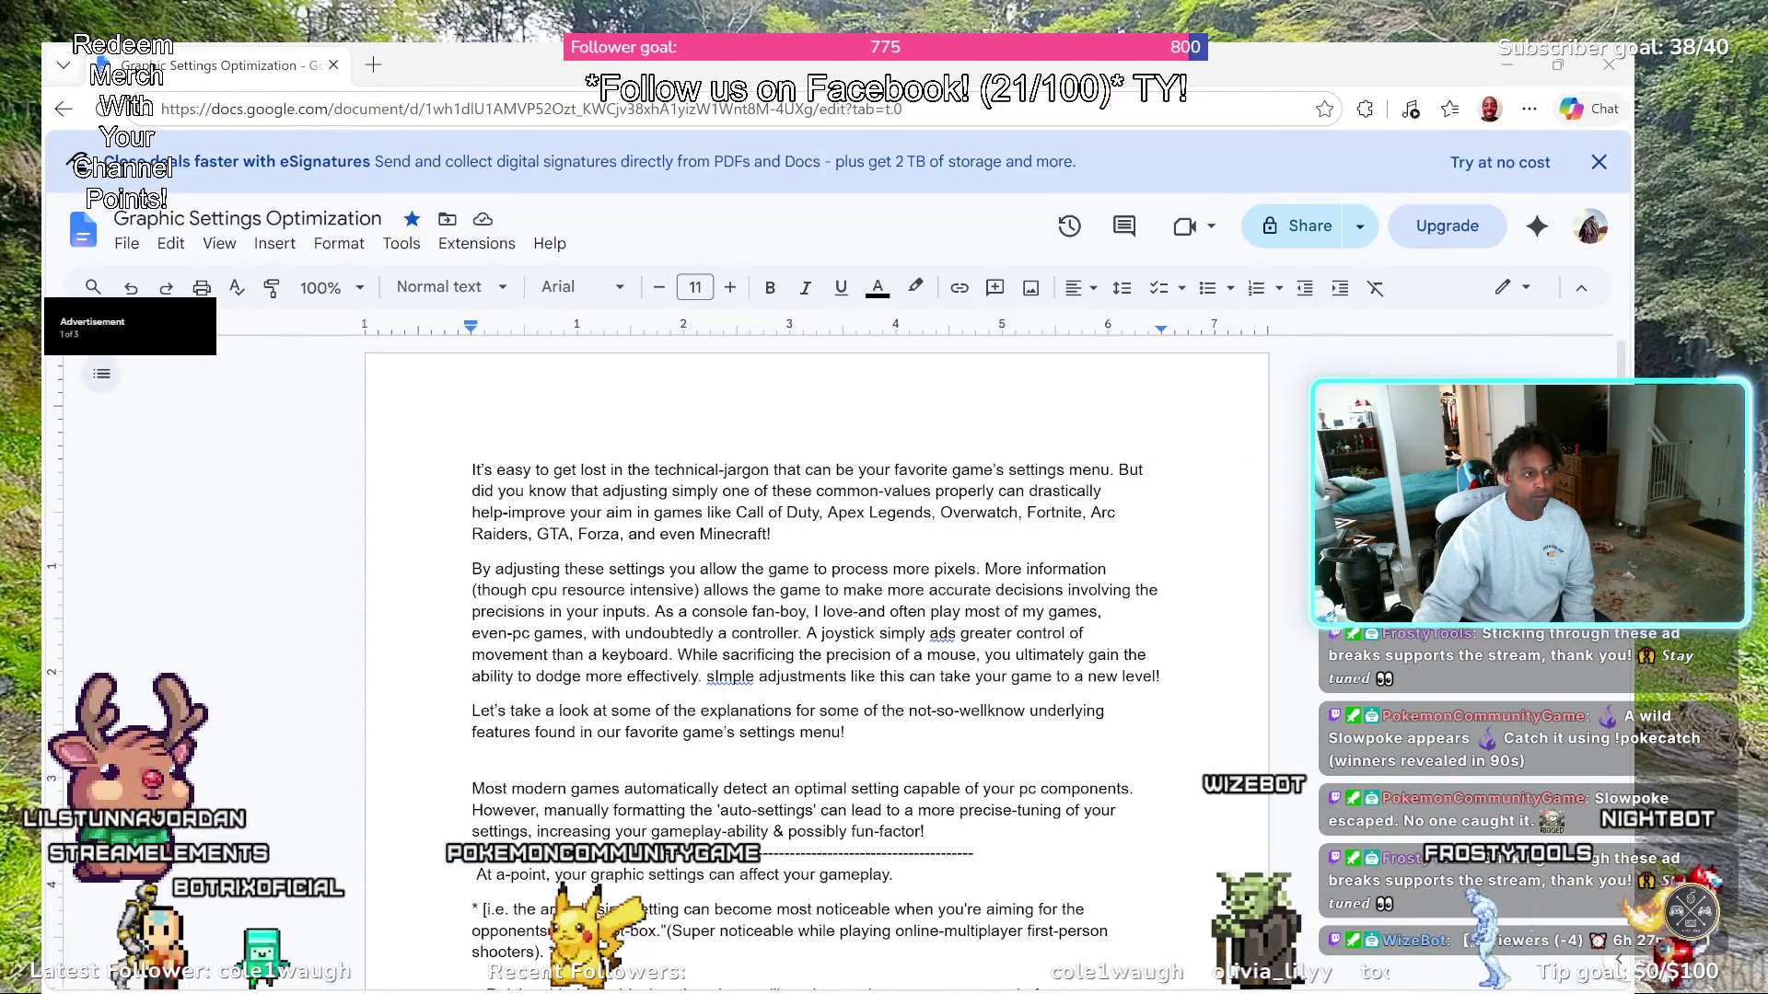
Resize the restored window from its corners to a smaller size with the article reflowed
{"action": "mouse_move", "coordinate": [42, 39]}
{"action": "left_mouse_down"}
{"action": "mouse_move", "coordinate": [237, 162]}
{"action": "mouse_move", "coordinate": [236, 135]}
{"action": "left_mouse_up"}
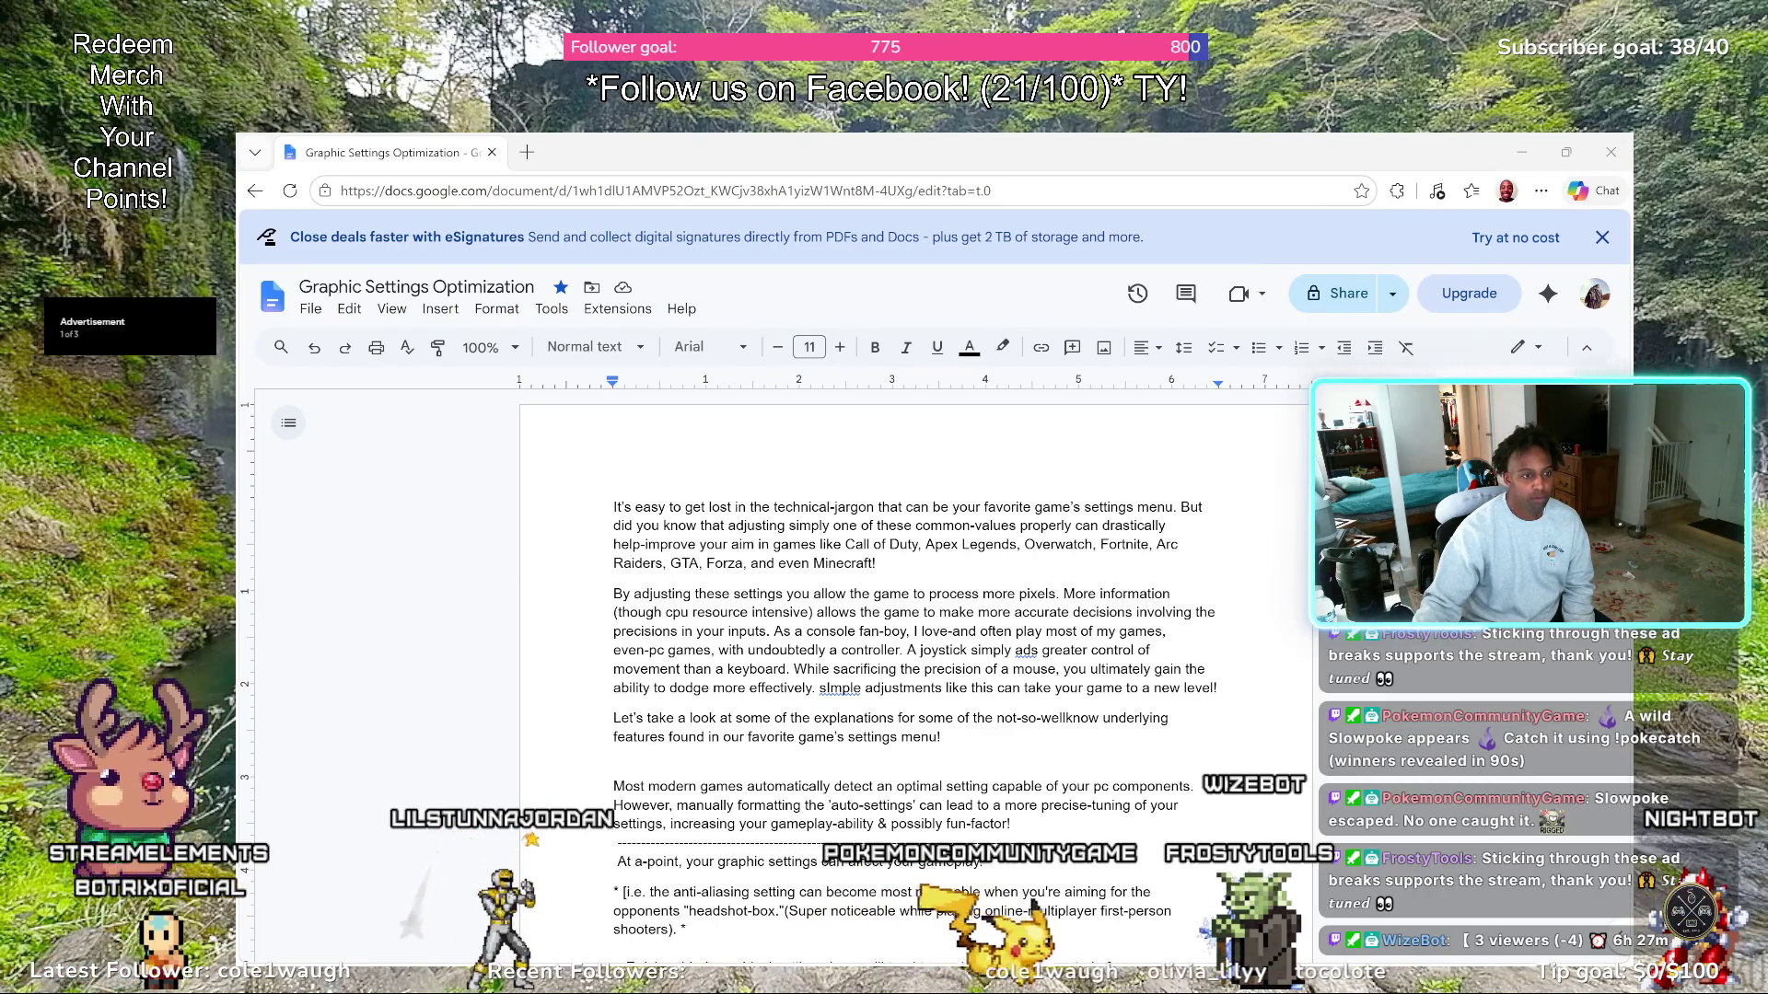
{"action": "mouse_move", "coordinate": [1634, 967]}
{"action": "left_mouse_down"}
{"action": "mouse_move", "coordinate": [1276, 755]}
{"action": "mouse_move", "coordinate": [1459, 859]}
{"action": "left_mouse_up"}
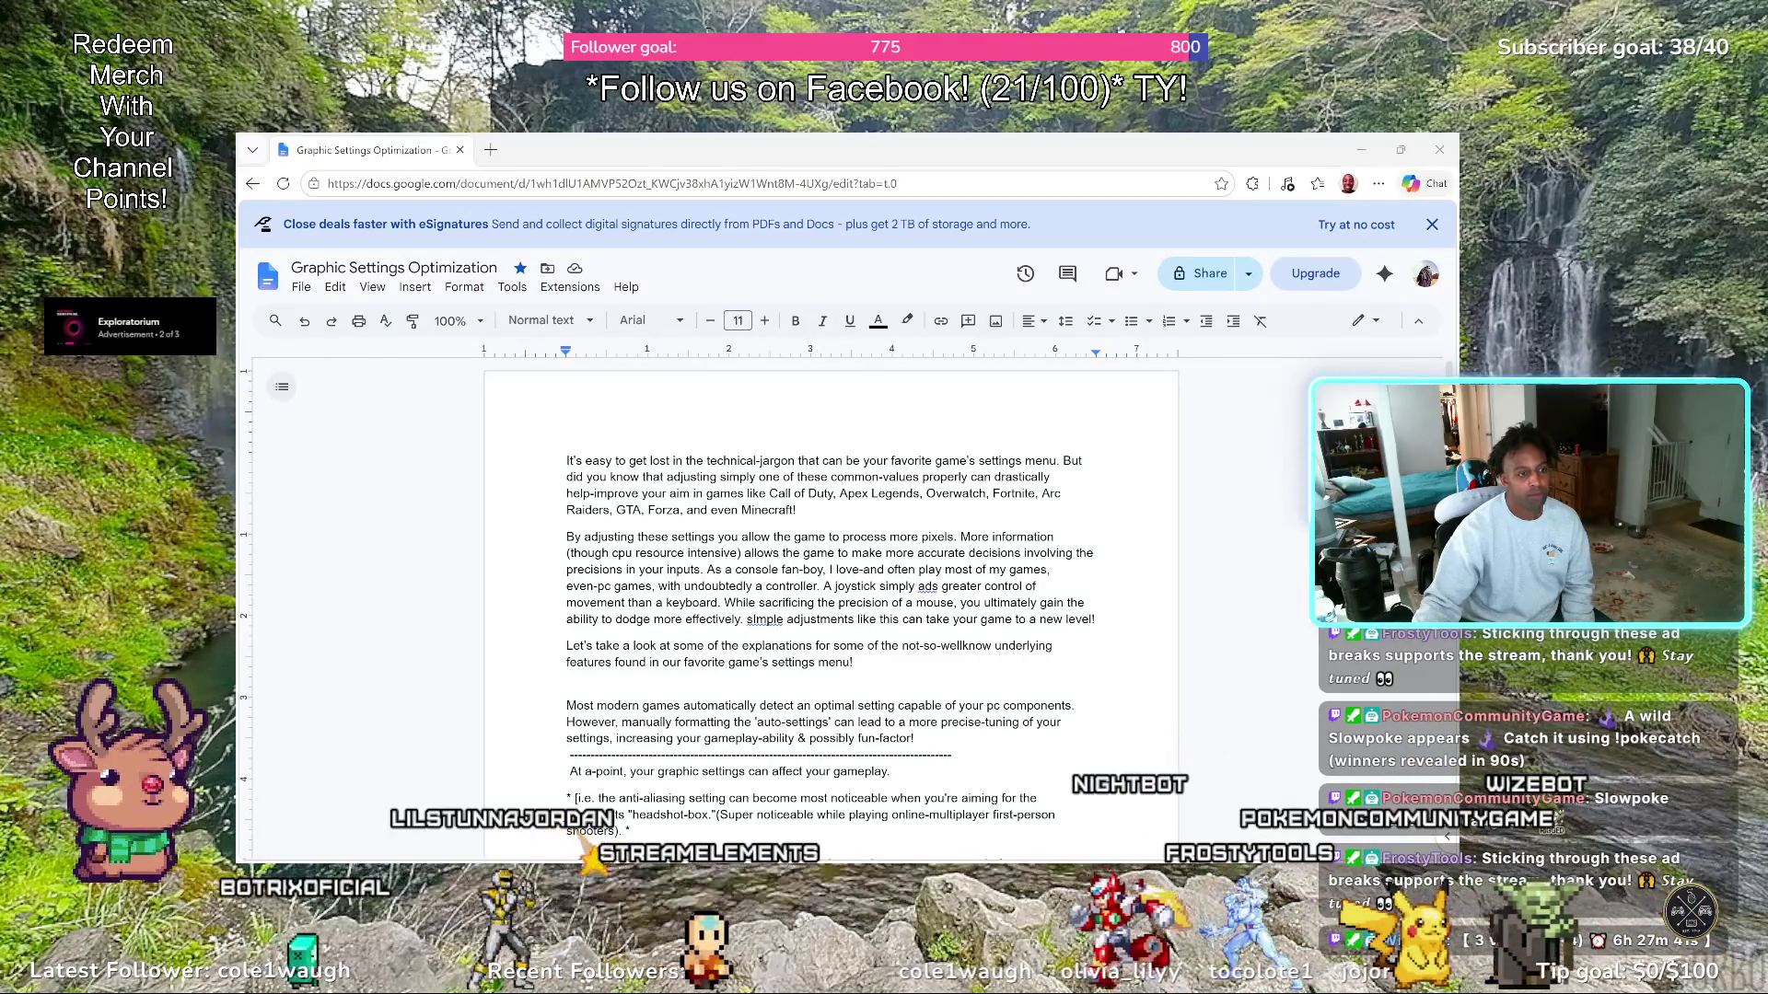
{"action": "mouse_move", "coordinate": [1458, 860]}
{"action": "left_mouse_down"}
{"action": "mouse_move", "coordinate": [1559, 918]}
{"action": "mouse_move", "coordinate": [1511, 893]}
{"action": "left_mouse_up"}
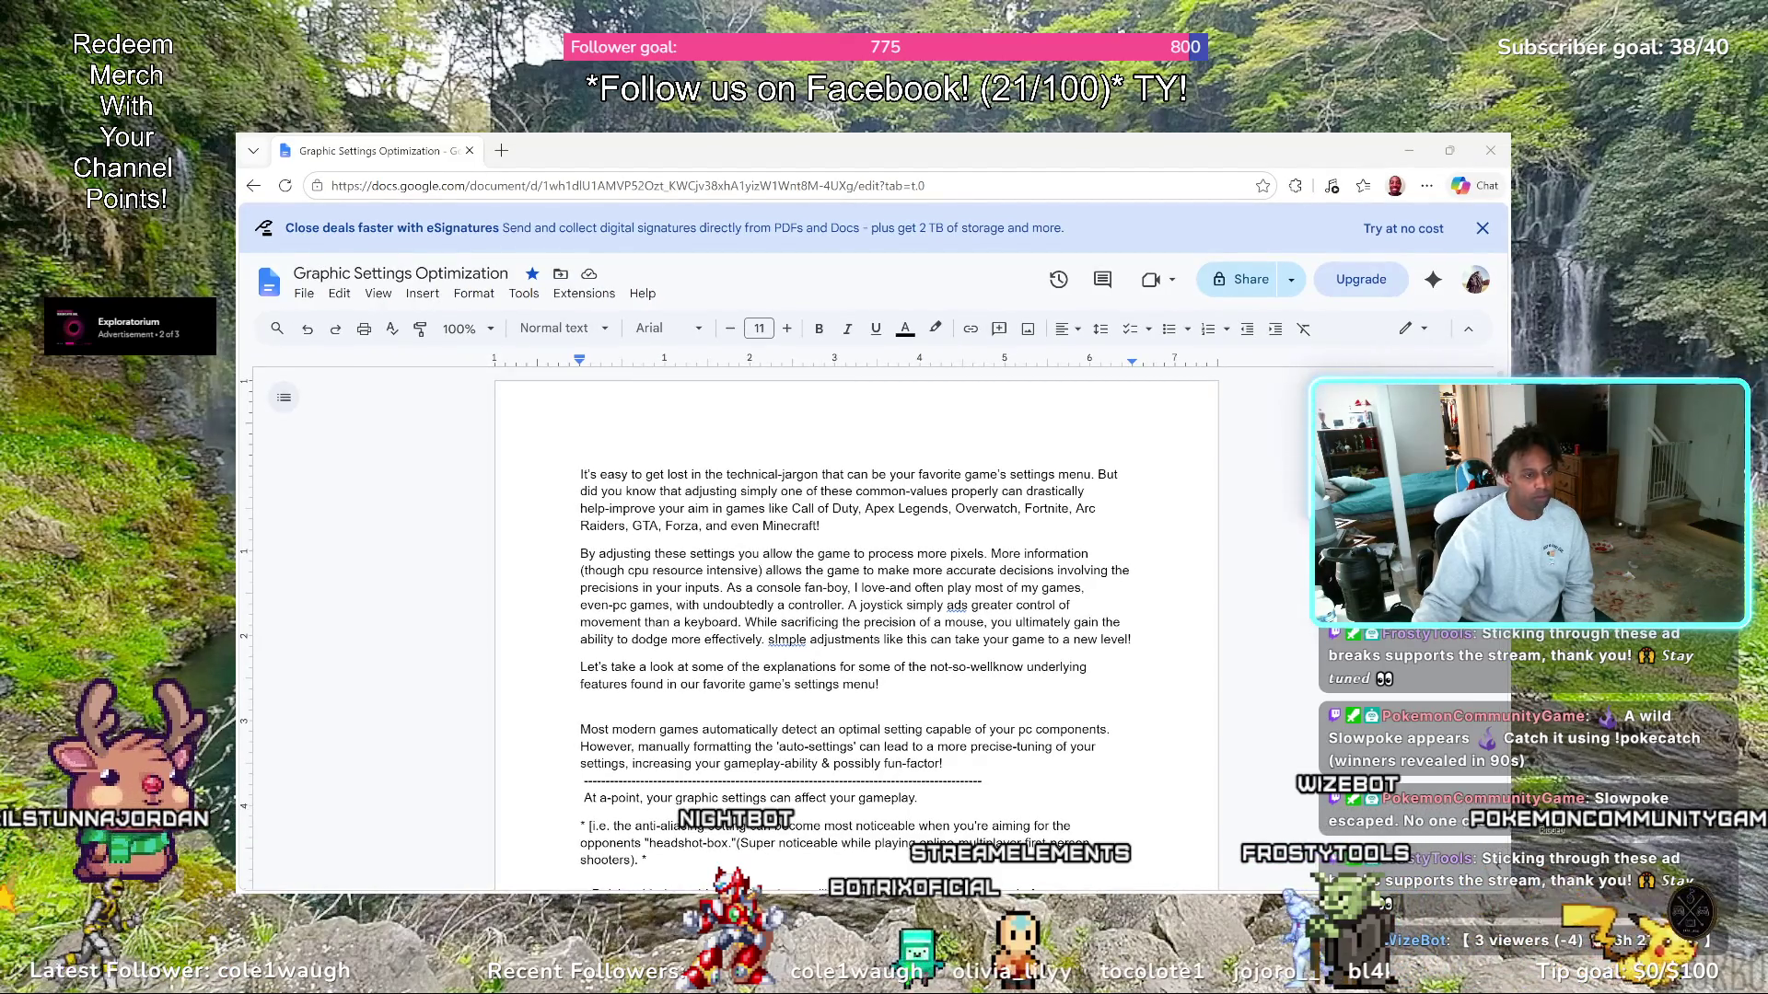
{"action": "left_click_drag", "start_coordinate": [1512, 893], "coordinate": [1480, 874]}
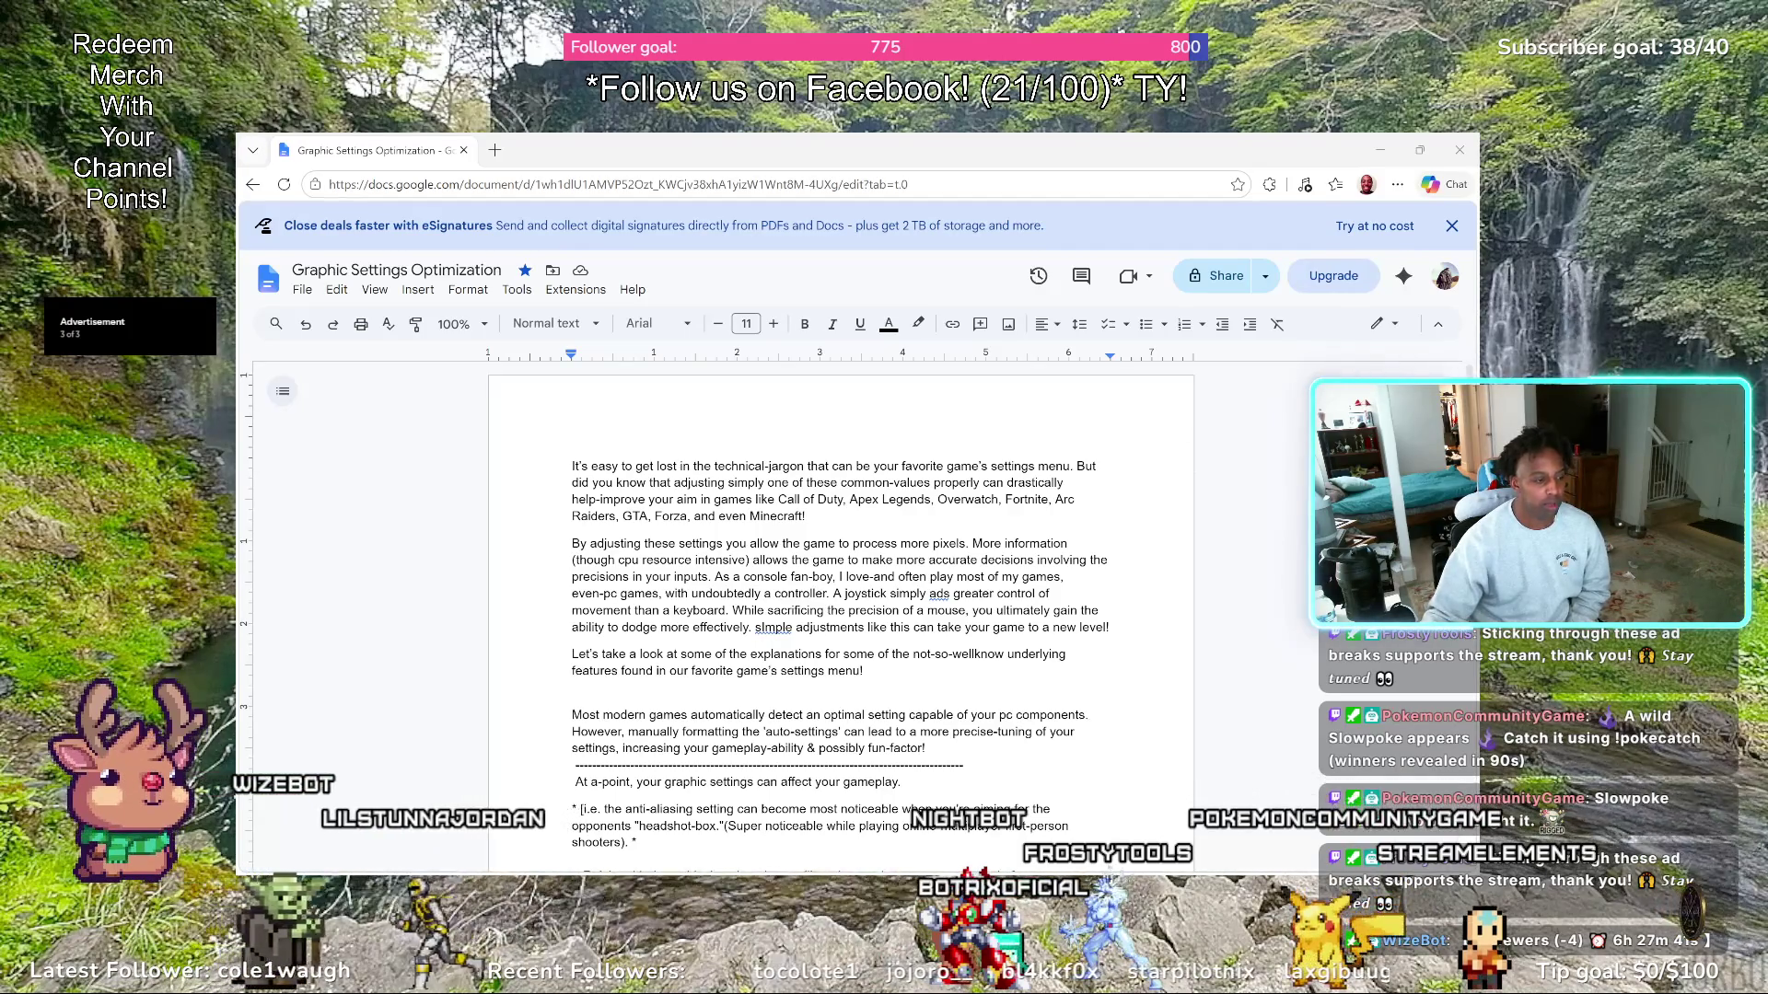
{"action": "key", "text": "alt+Tab"}
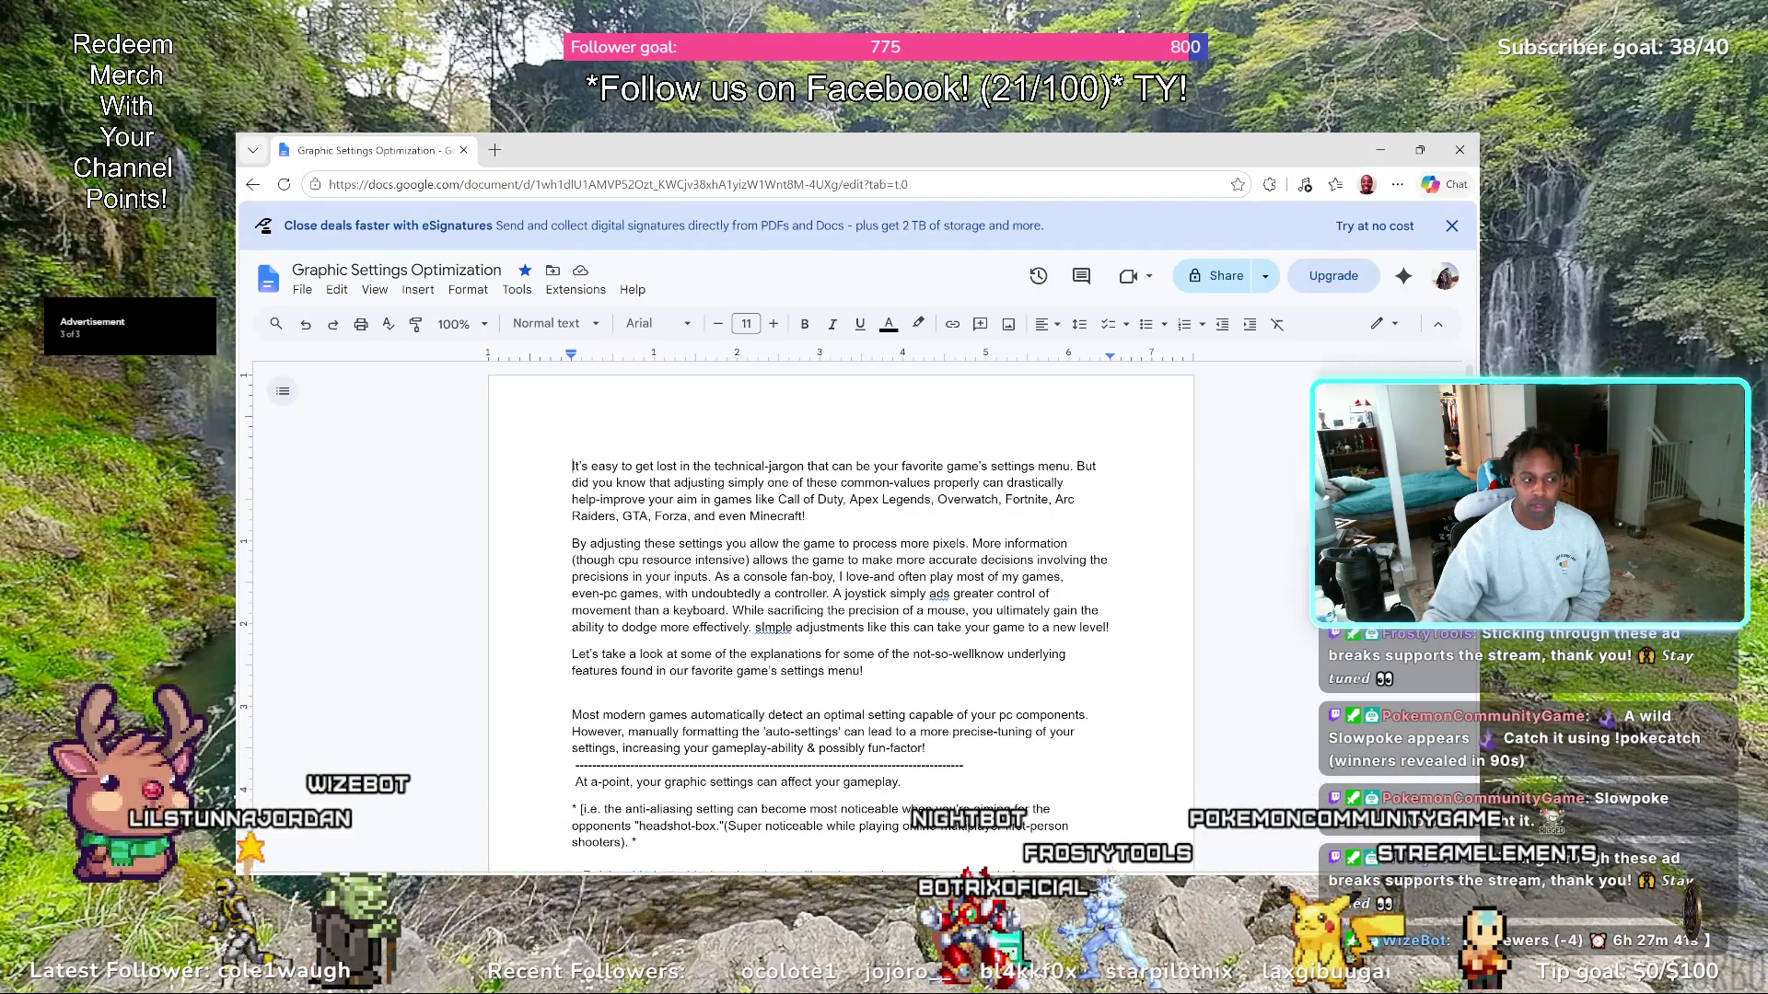
{"action": "key", "text": "alt+Tab"}
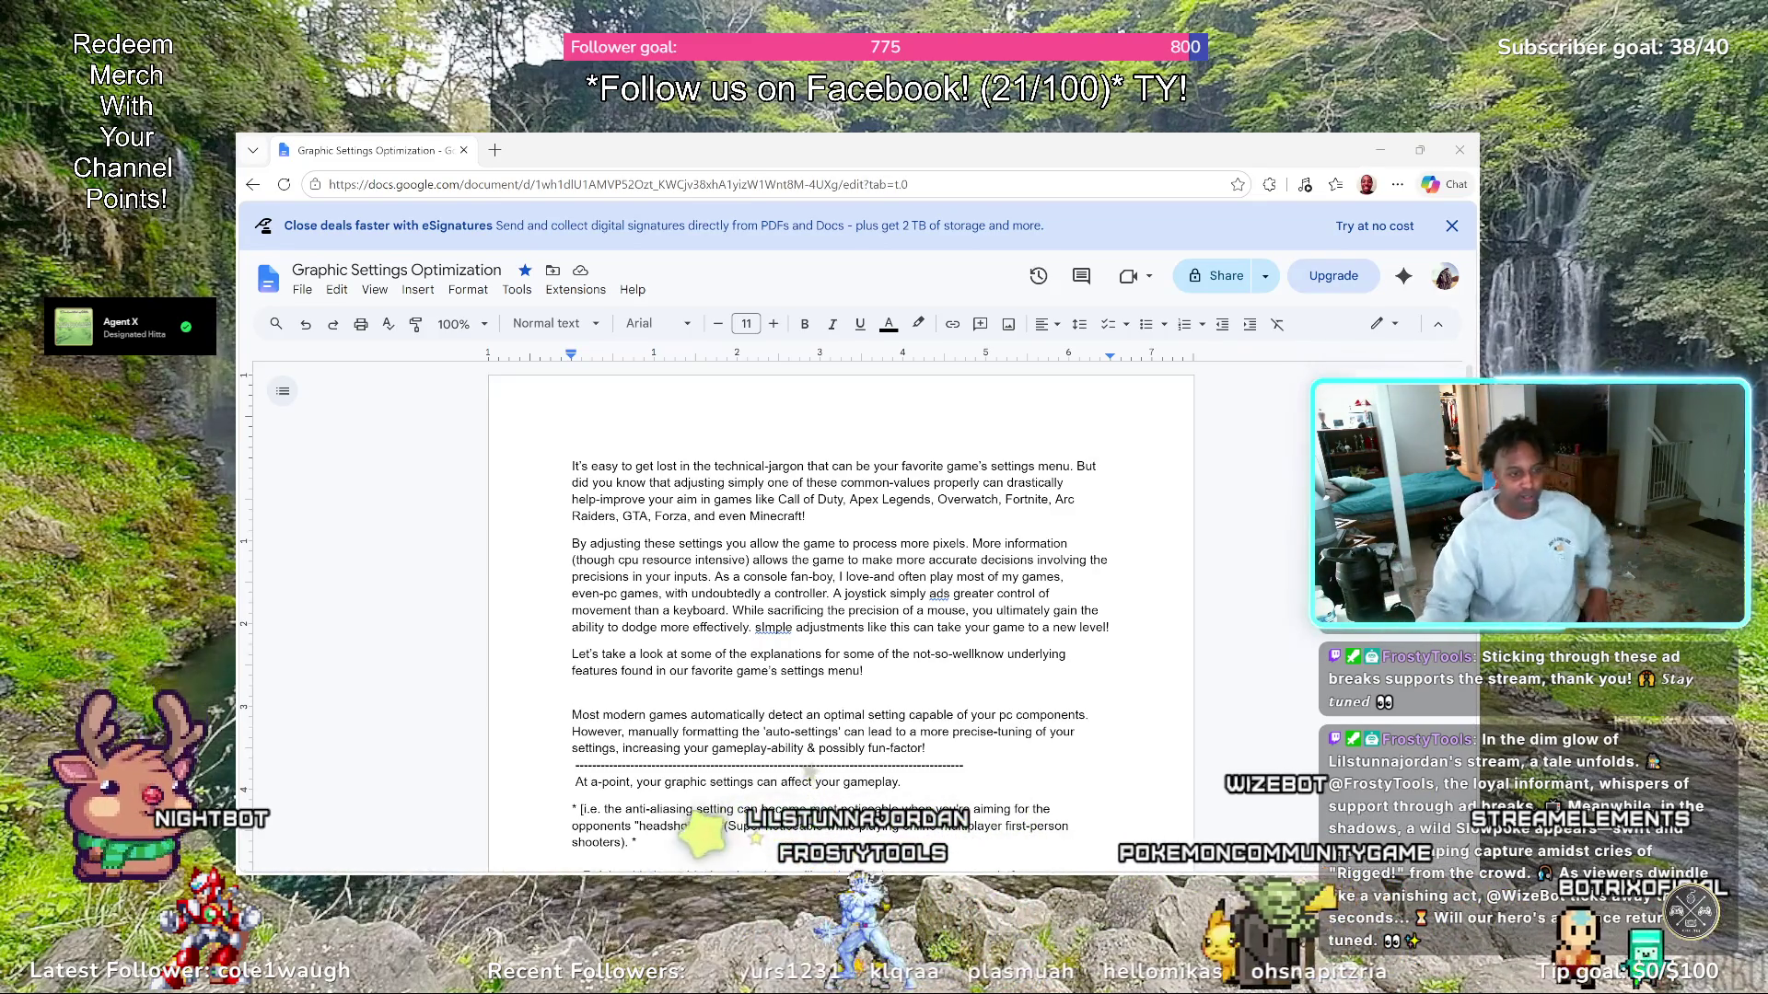
{"action": "type", "text": "box.\""}
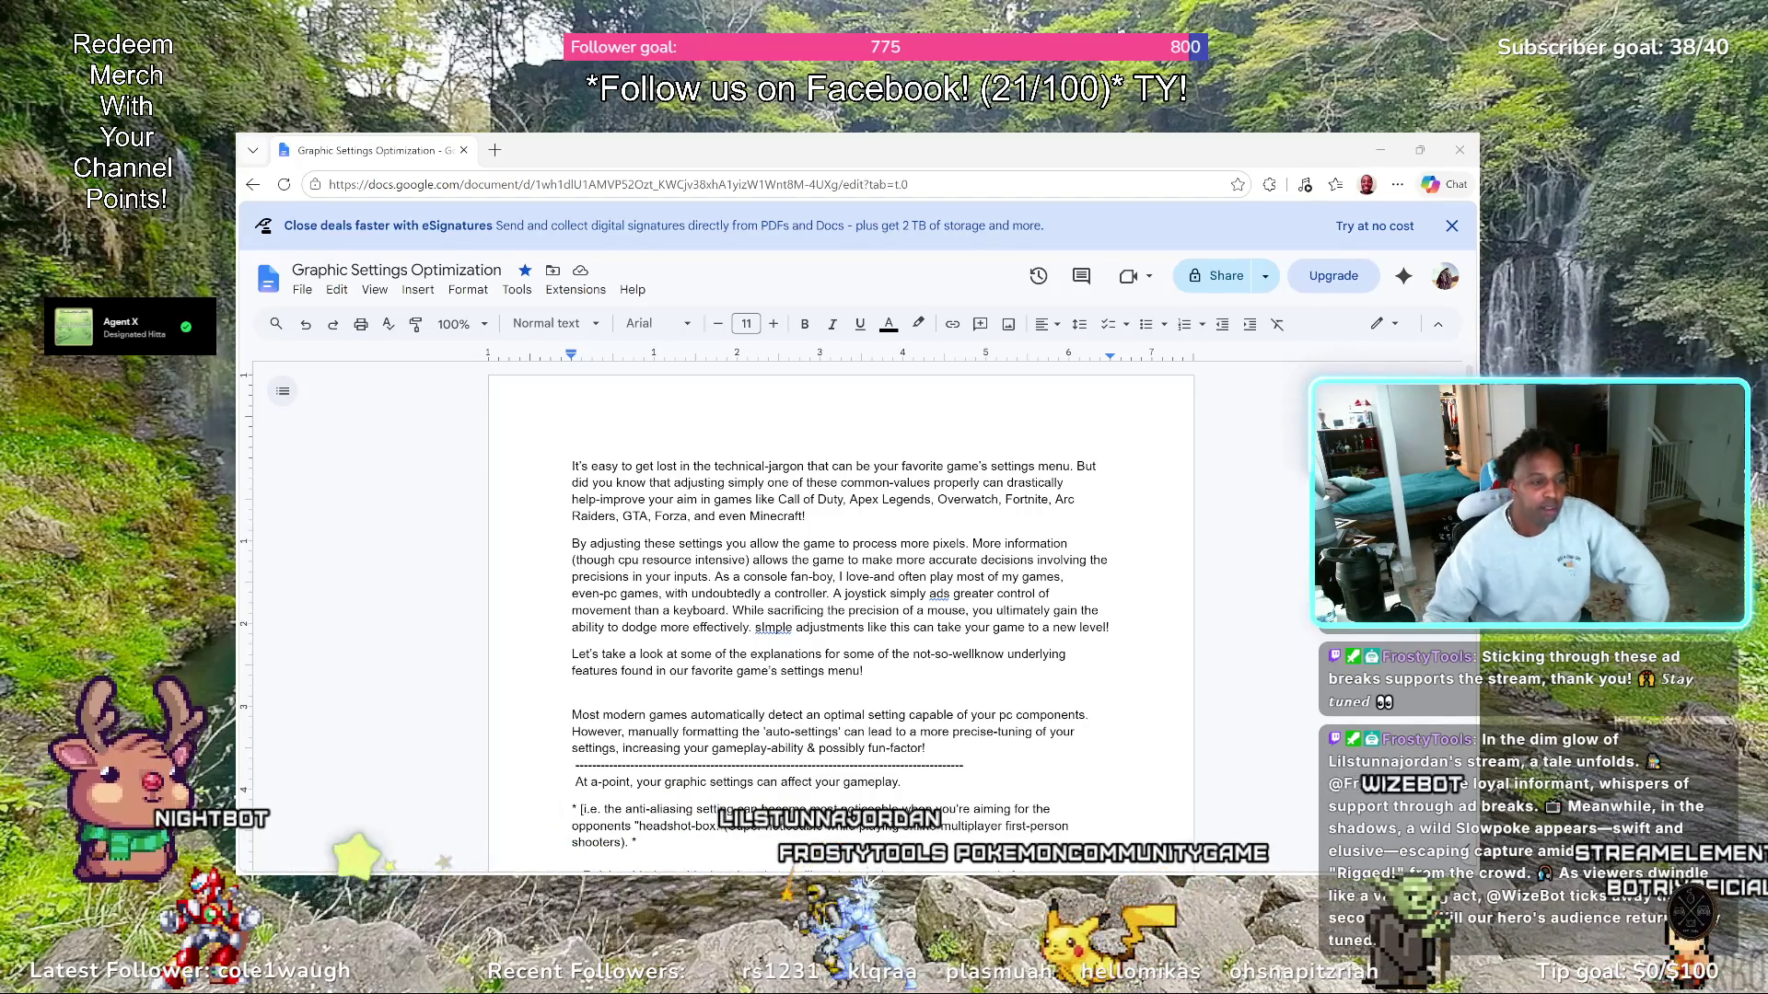
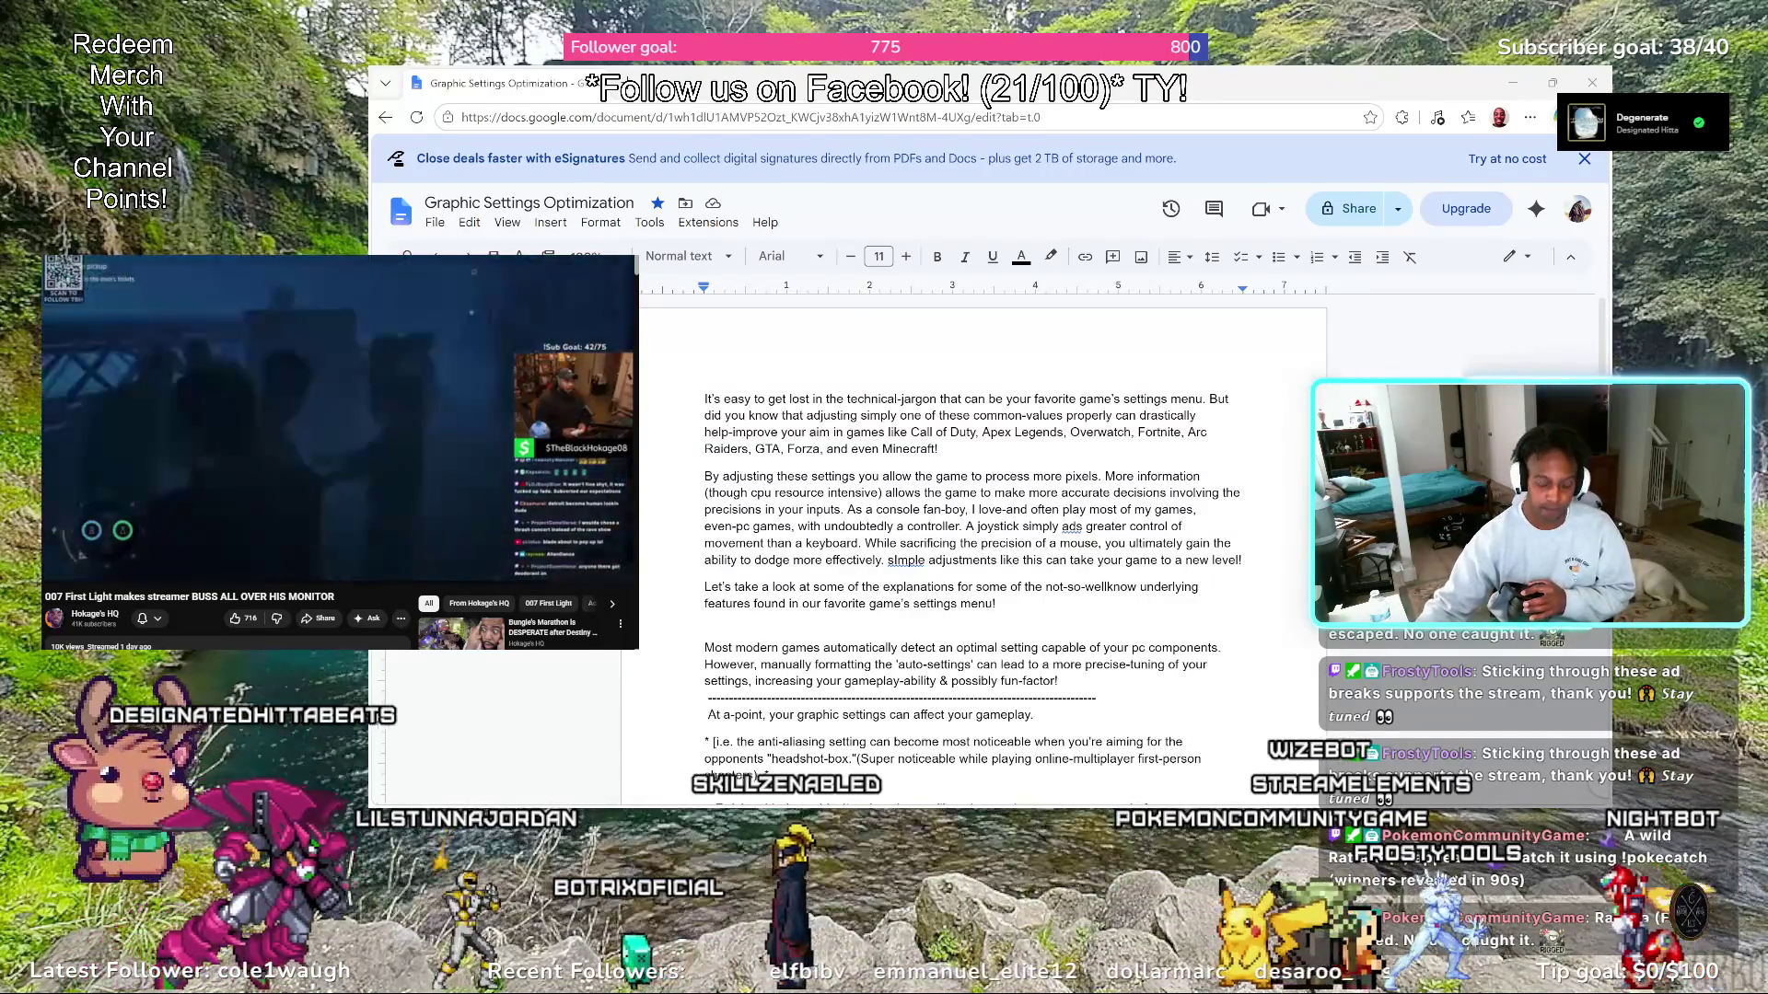
Join 'drastically-help' with a hyphen and remove the hyphen between 'help' and 'improve'
{"action": "key", "text": "Left"}
{"action": "key", "text": "Left"}
{"action": "key", "text": "Left"}
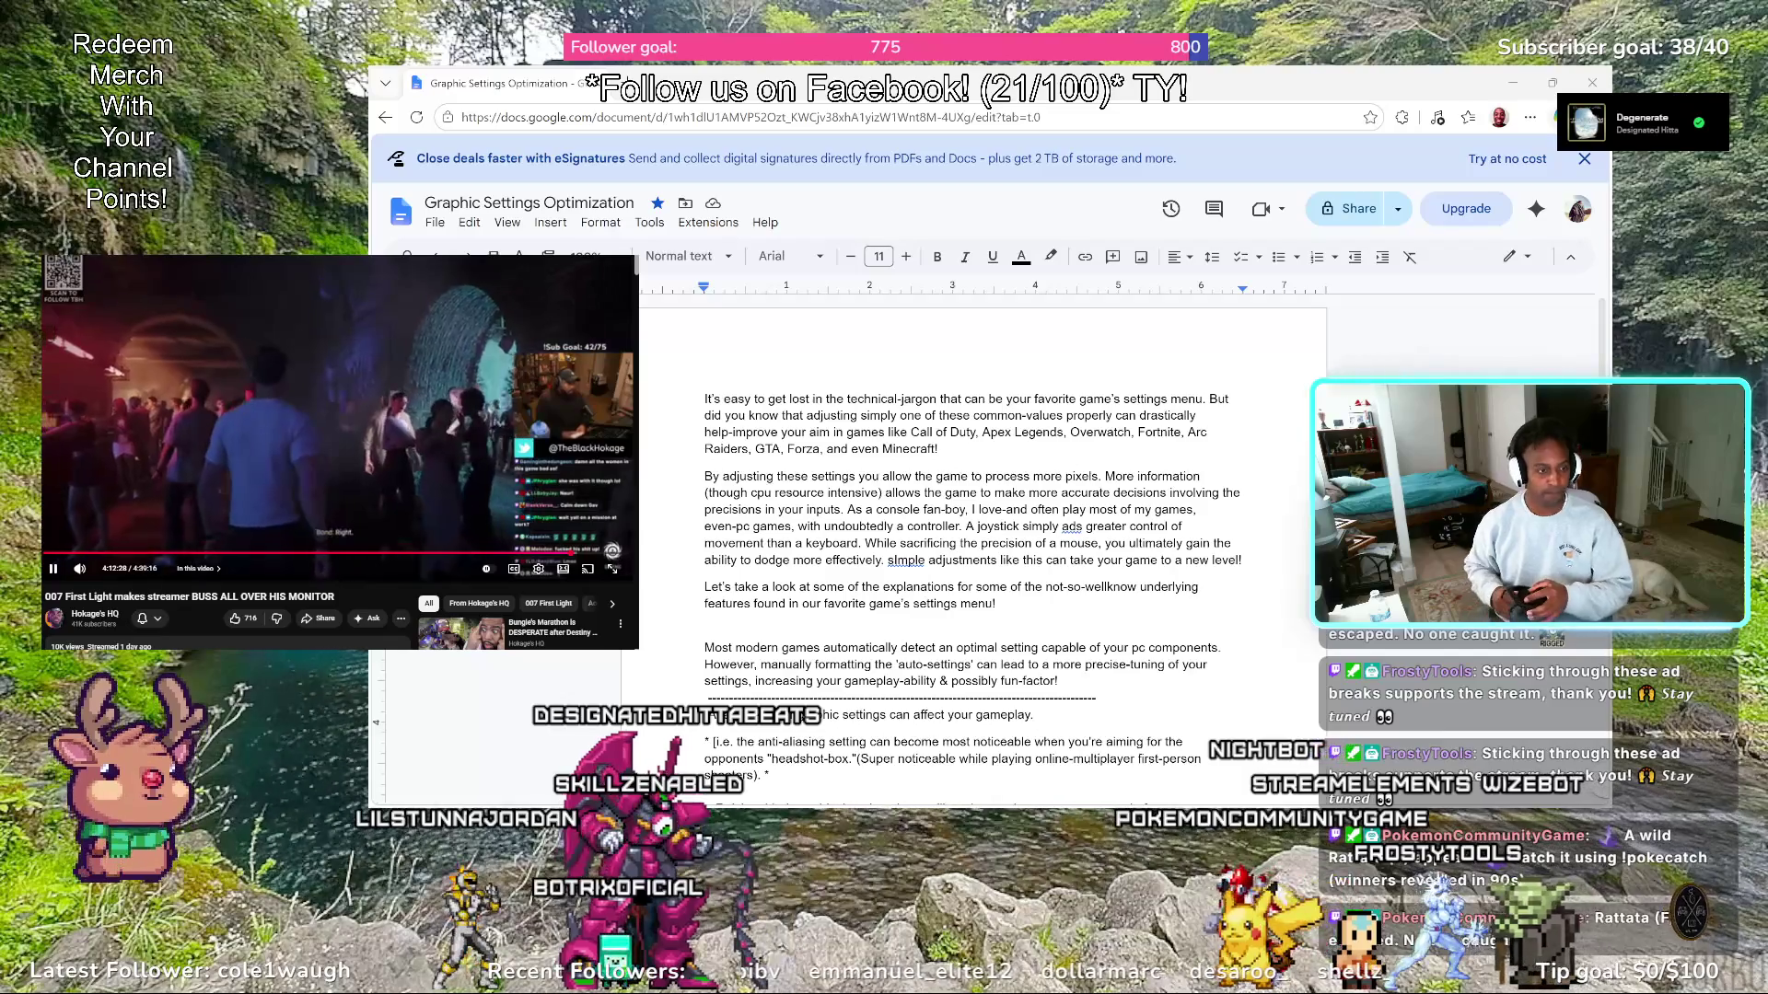
{"action": "key", "text": "Left"}
{"action": "key", "text": "Left"}
{"action": "key", "text": "Left"}
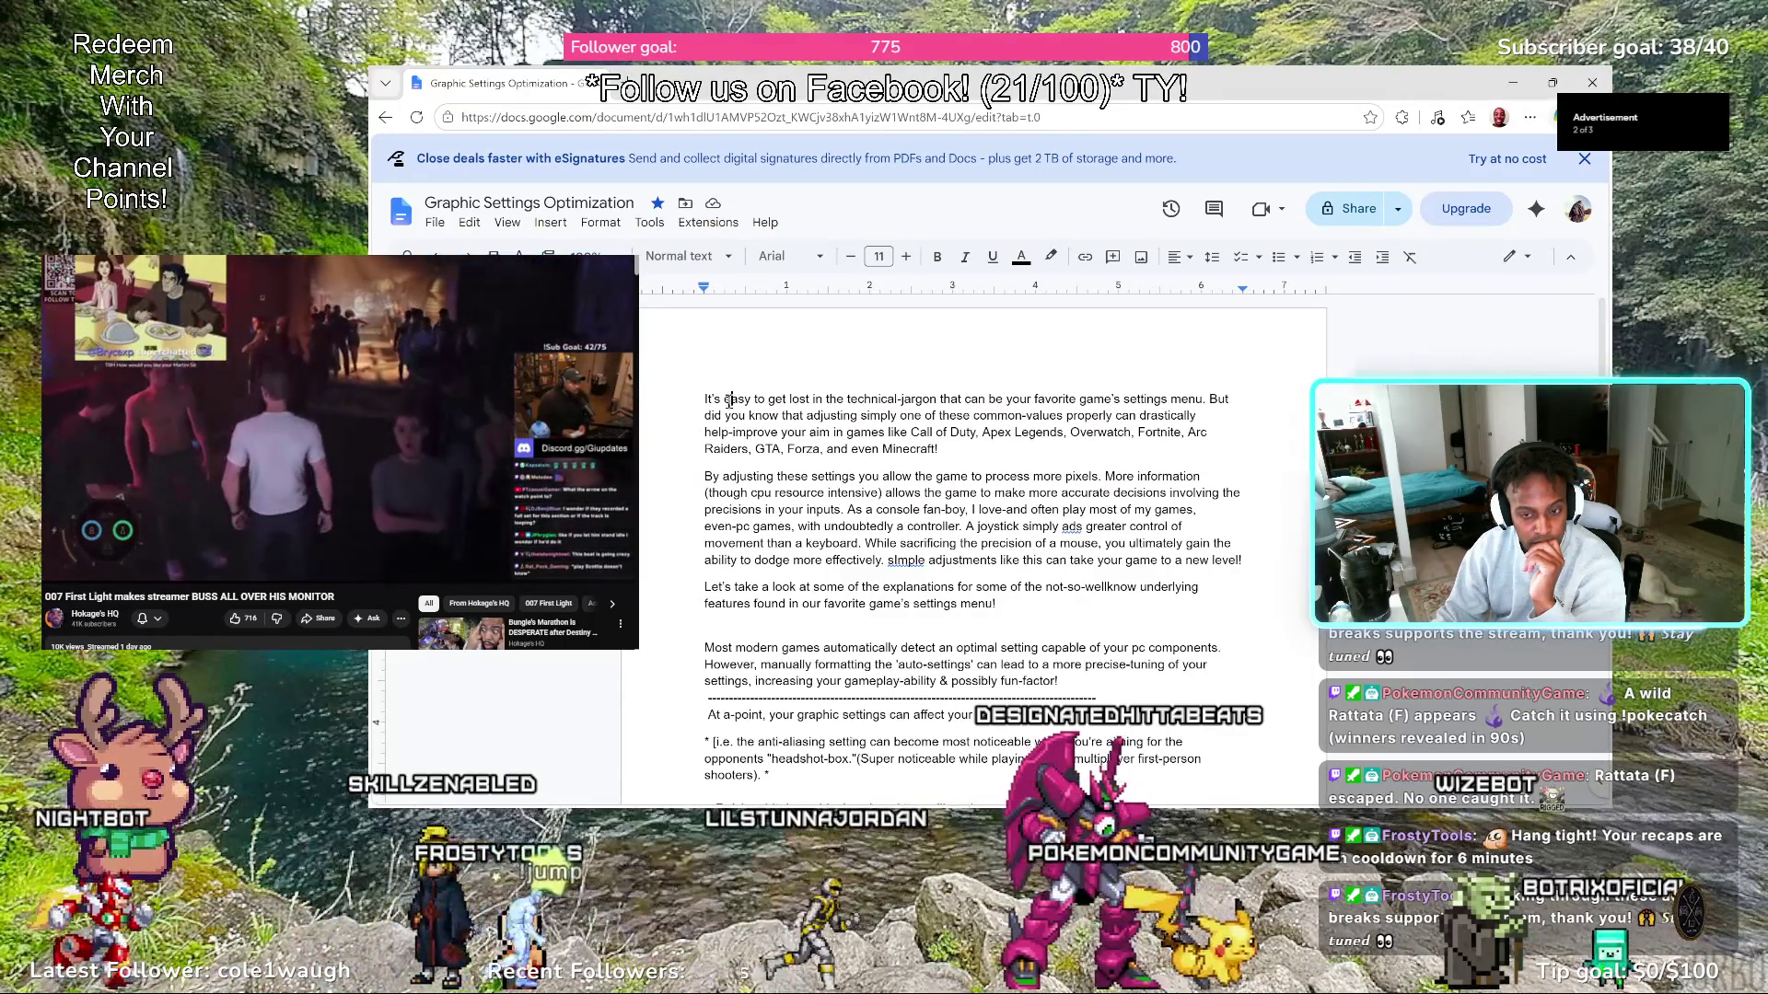
{"action": "left_click", "coordinate": [681, 398]}
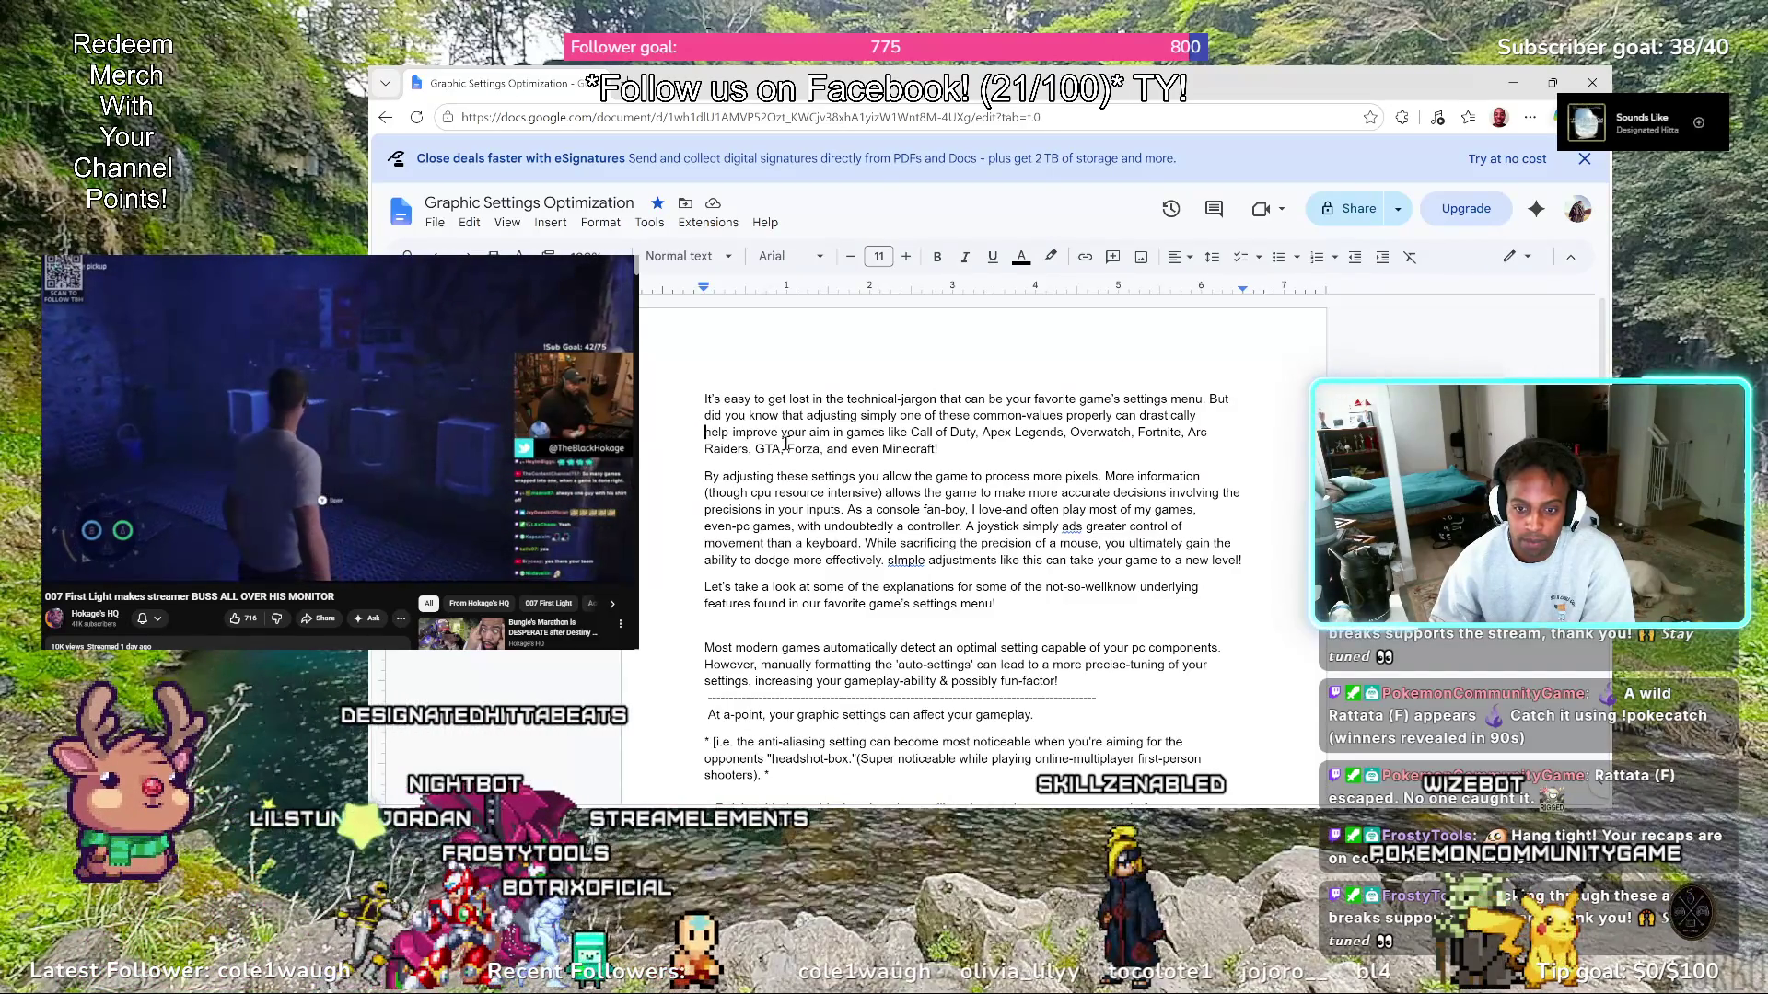
{"action": "key", "text": "BackSpace"}
{"action": "type", "text": "-"}
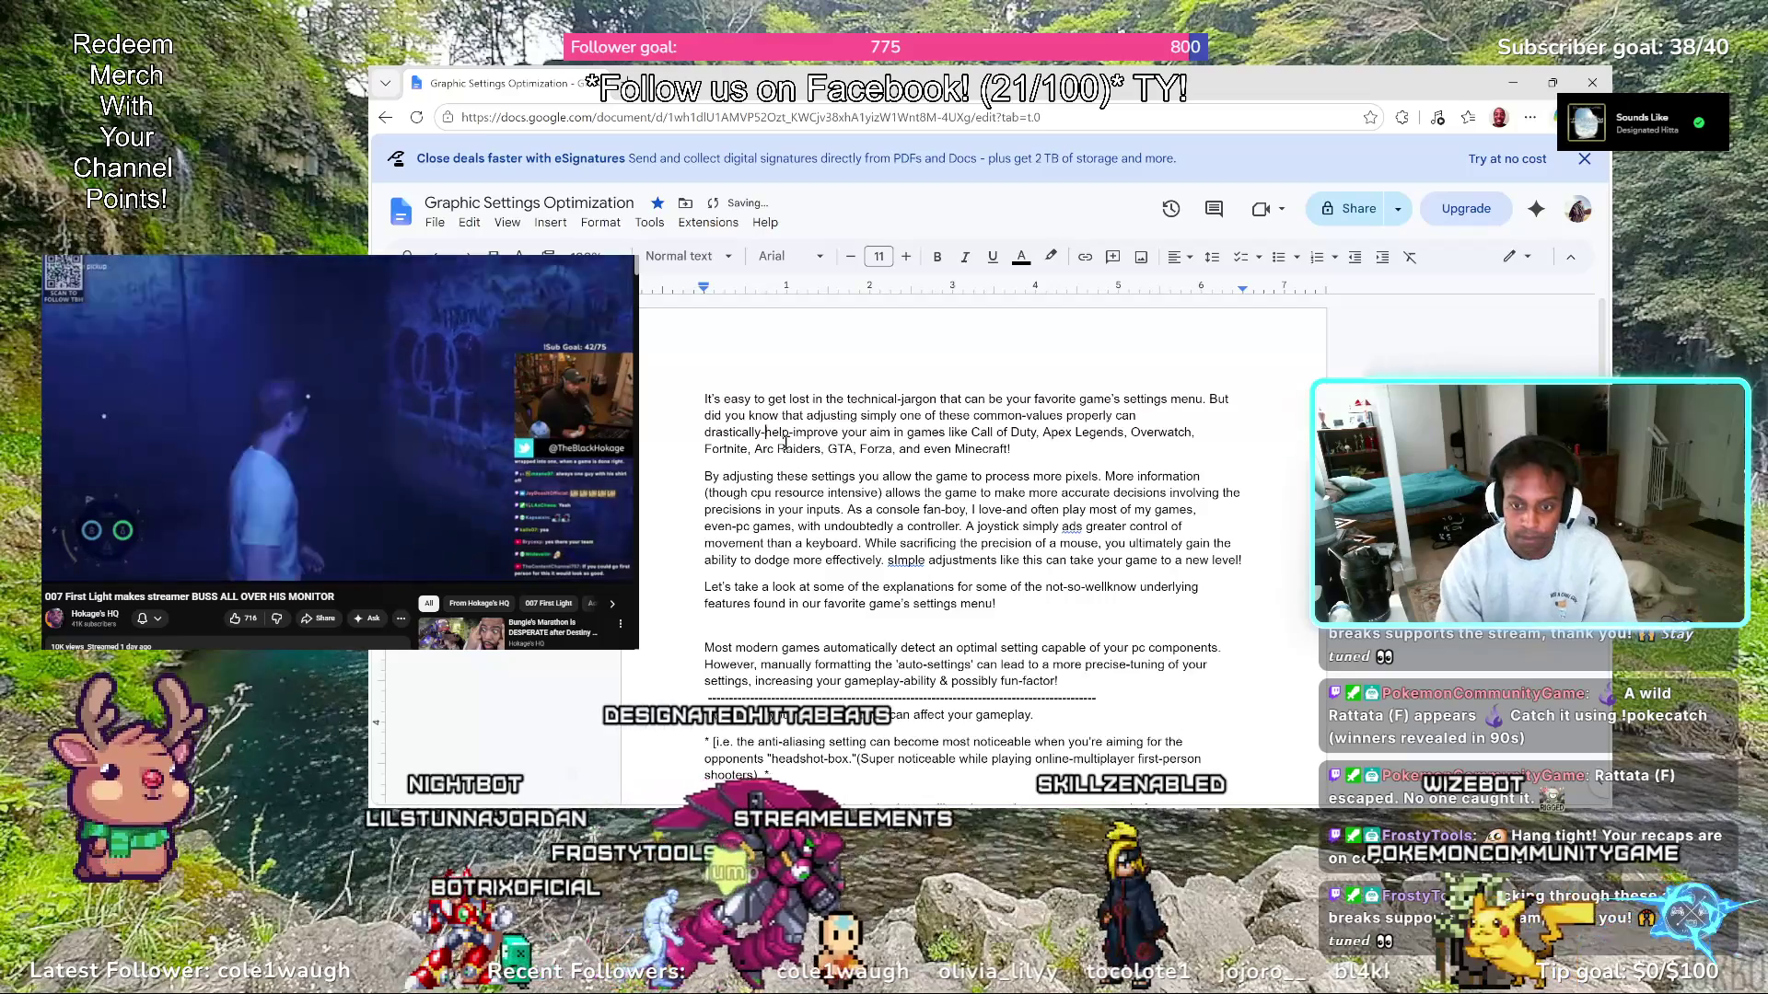
{"action": "left_click", "coordinate": [790, 432]}
{"action": "key", "text": "BackSpace"}
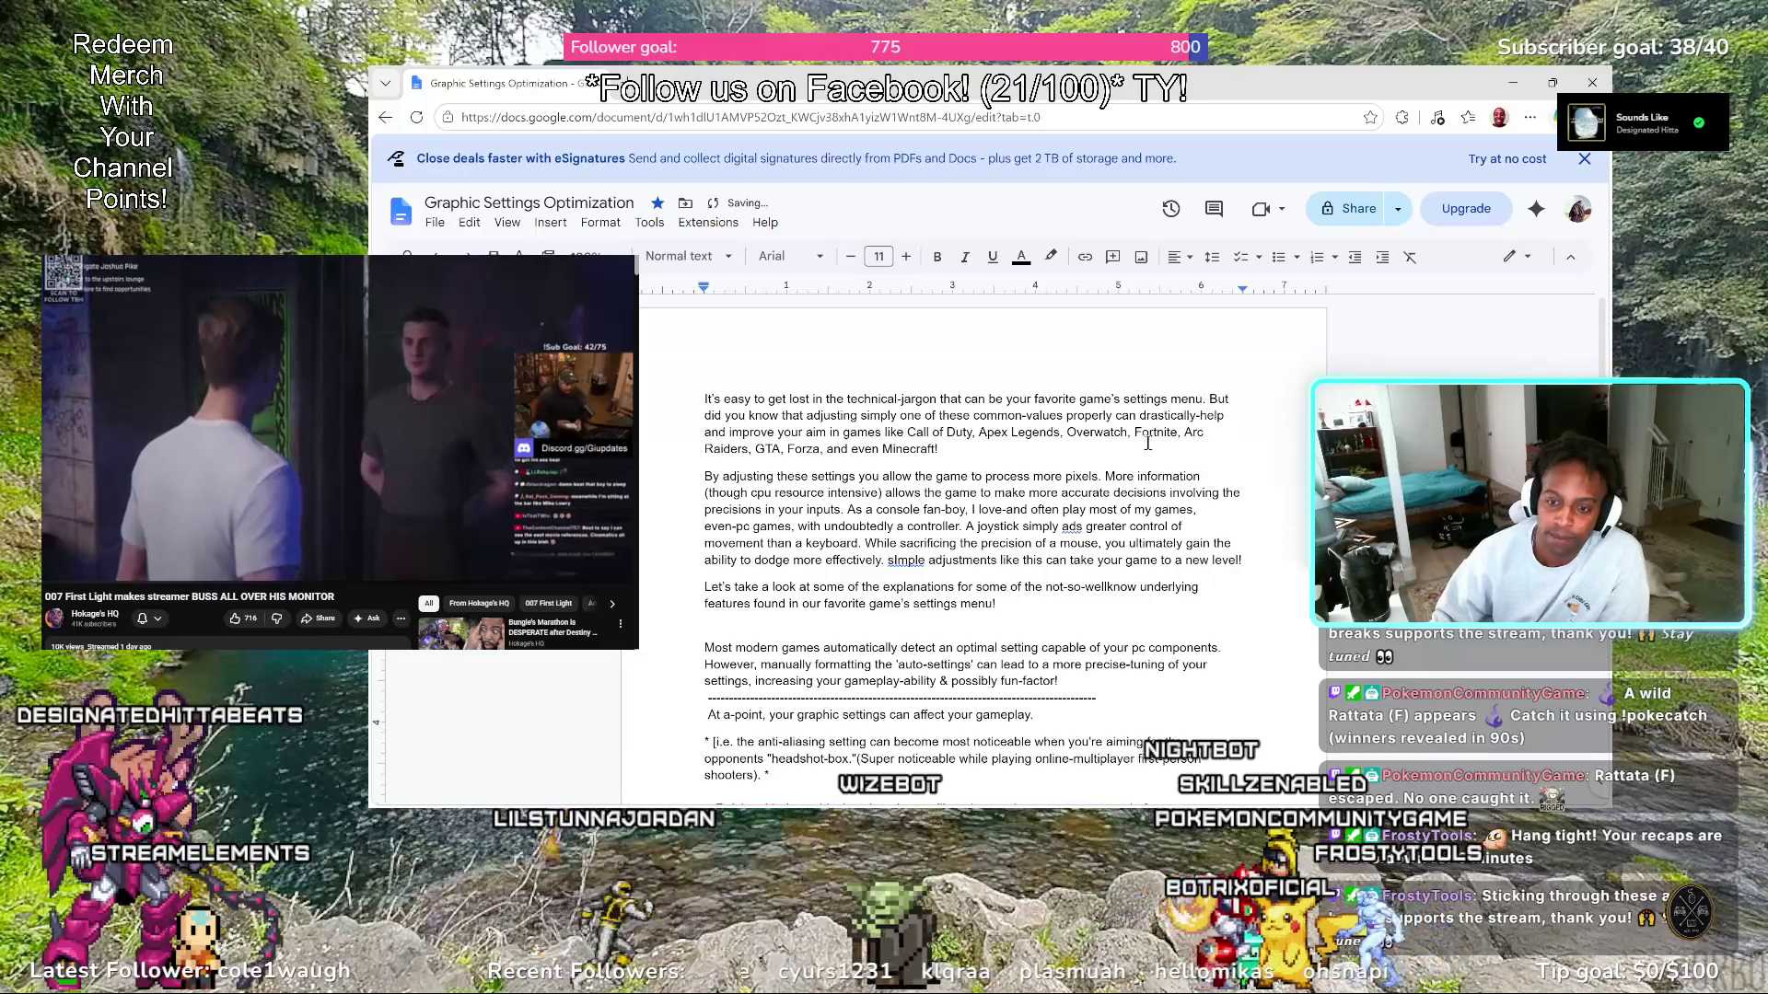
Place the insertion point just before the word 'aim' in the first paragraph
{"action": "left_click", "coordinate": [805, 434]}
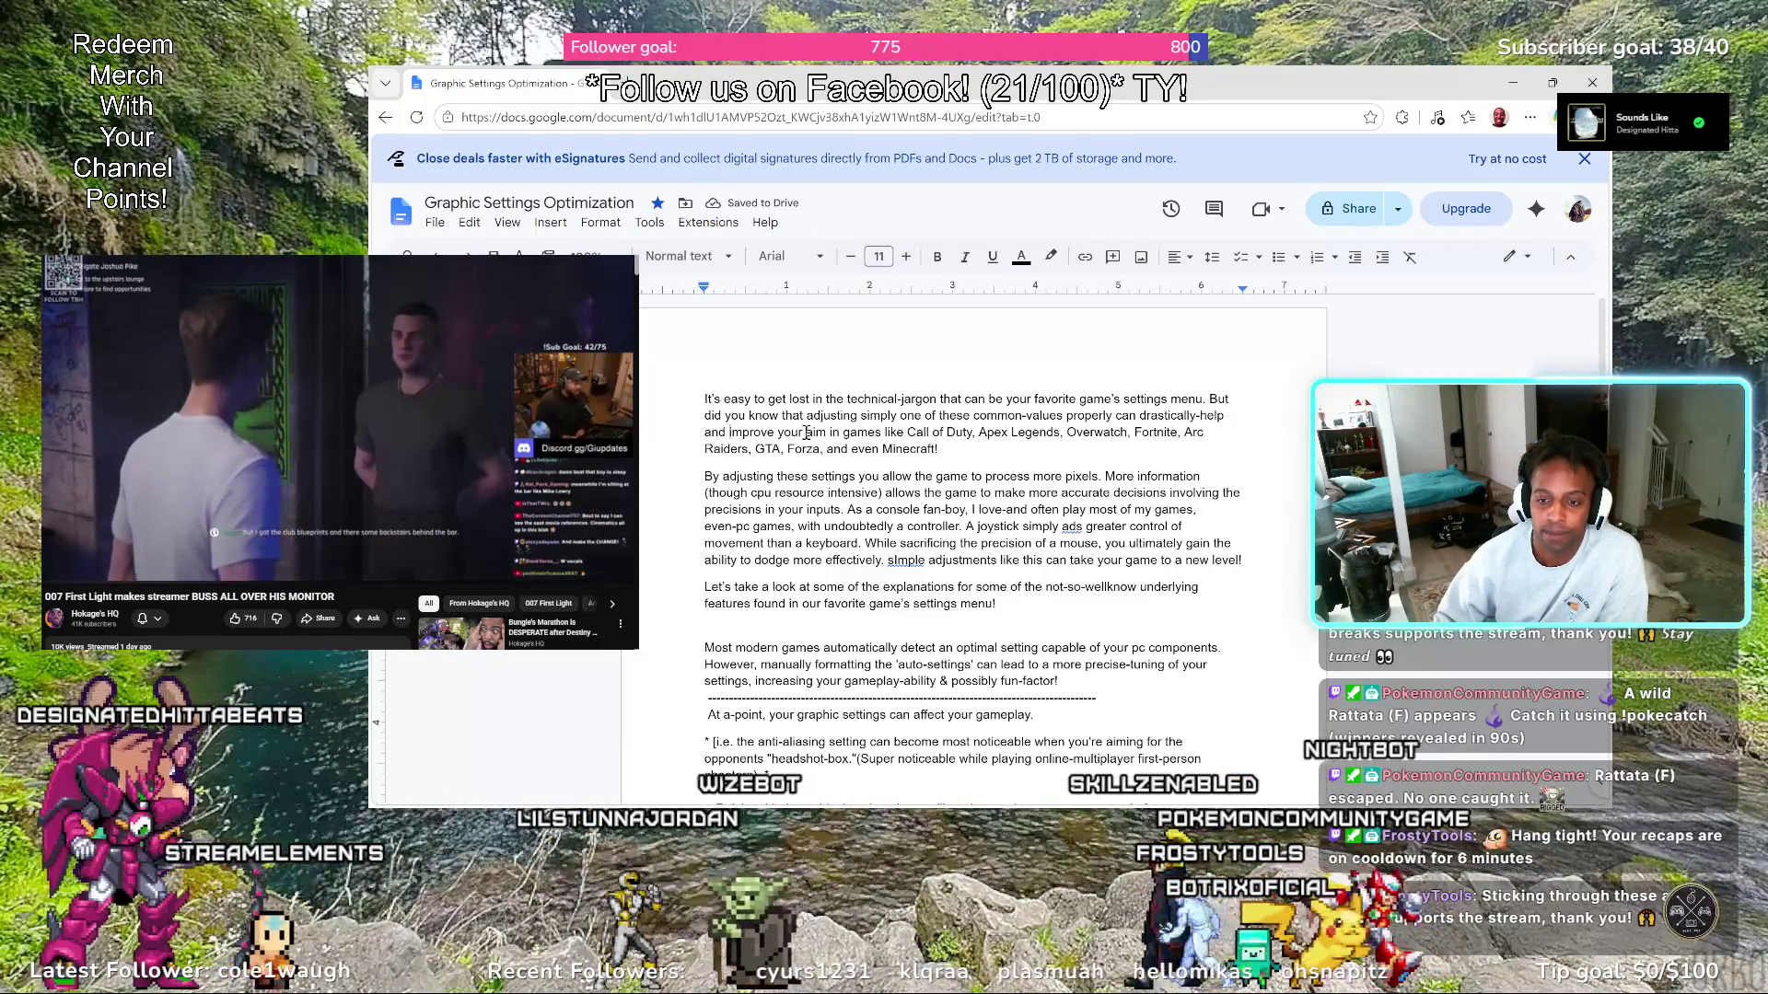
Hyphenate 'your-aim' by removing the space before 'aim'
{"action": "key", "text": "BackSpace"}
{"action": "type", "text": "-"}
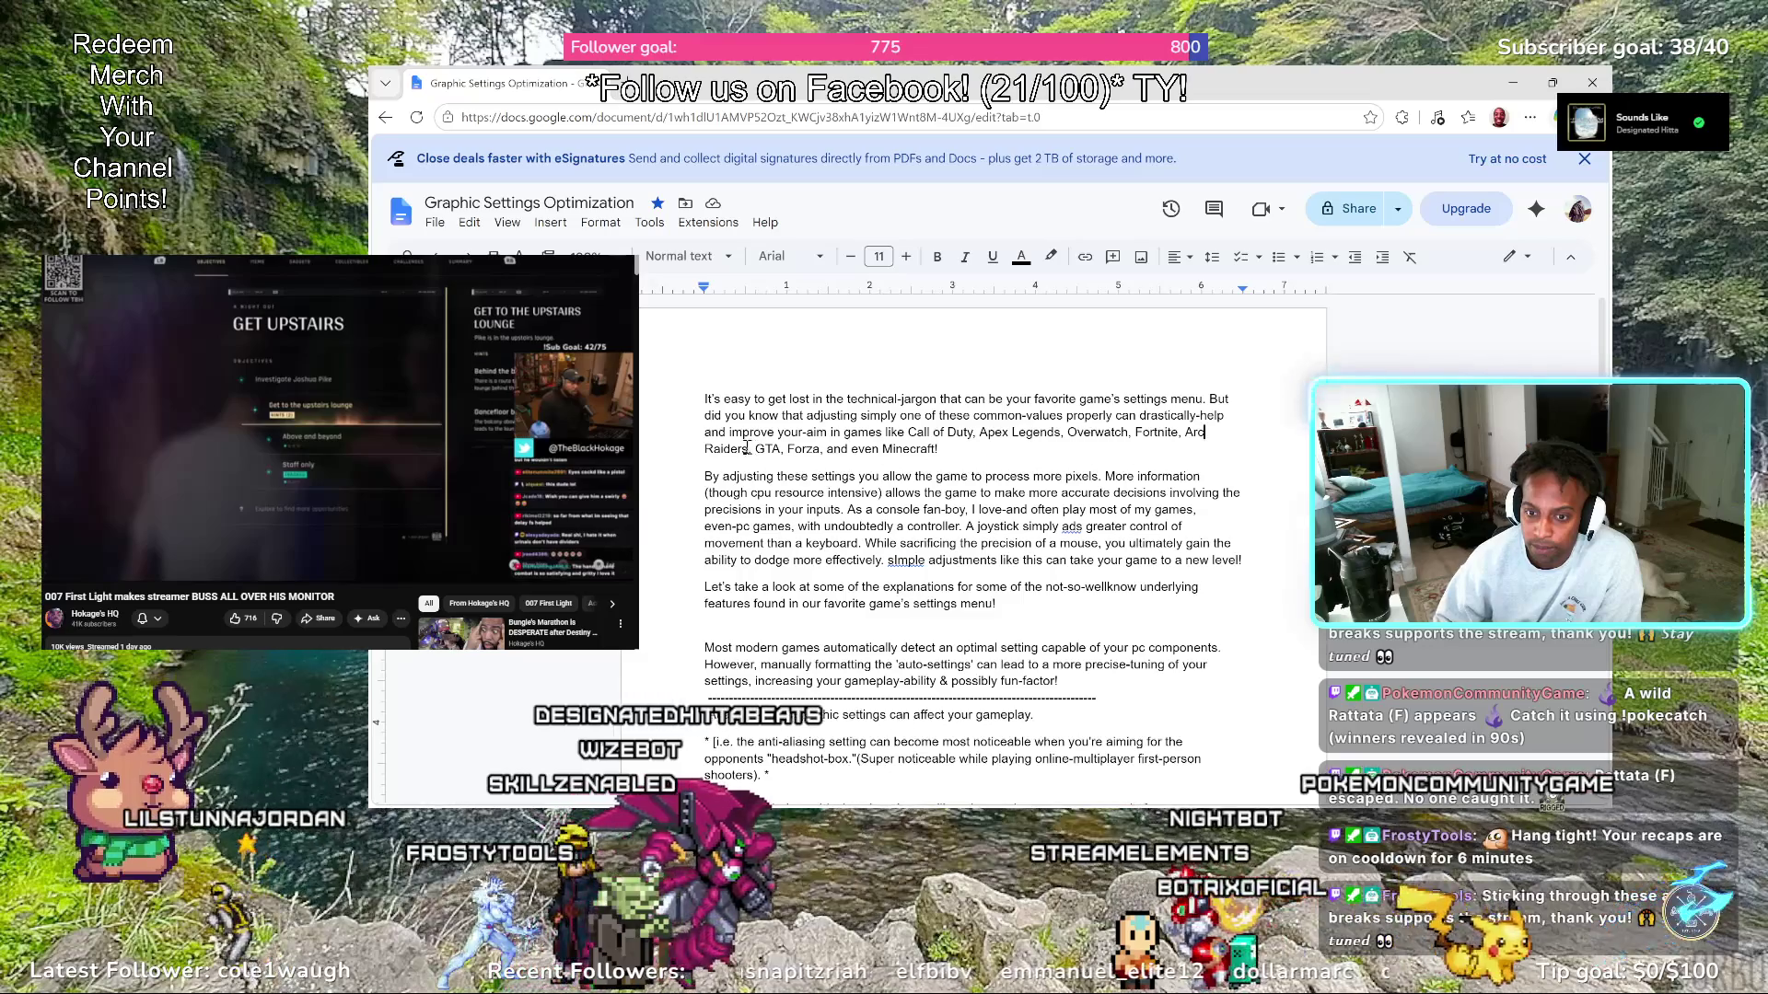
Remove 'Arc Raiders,' after Fortnite and prepare the spot after 'GTA,' for it
{"action": "key", "text": "BackSpace"}
{"action": "key", "text": "BackSpace"}
{"action": "key", "text": "BackSpace"}
{"action": "key", "text": "BackSpace"}
{"action": "key", "text": "BackSpace"}
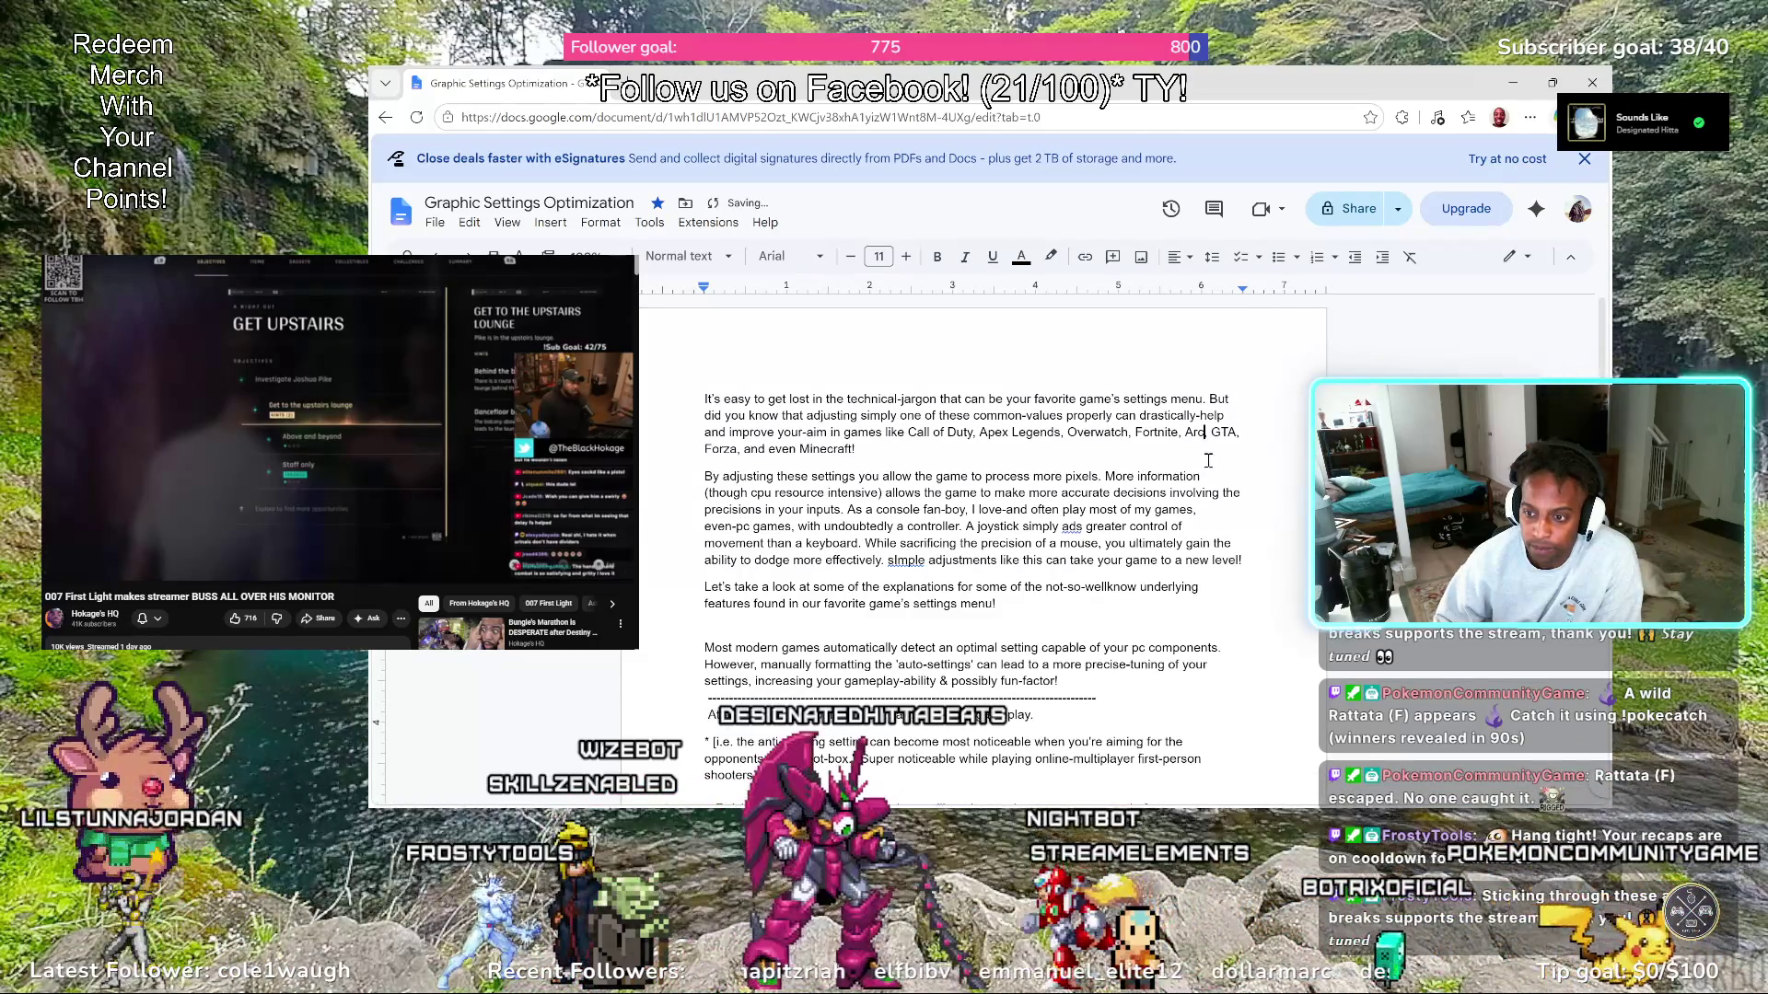
{"action": "key", "text": "BackSpace"}
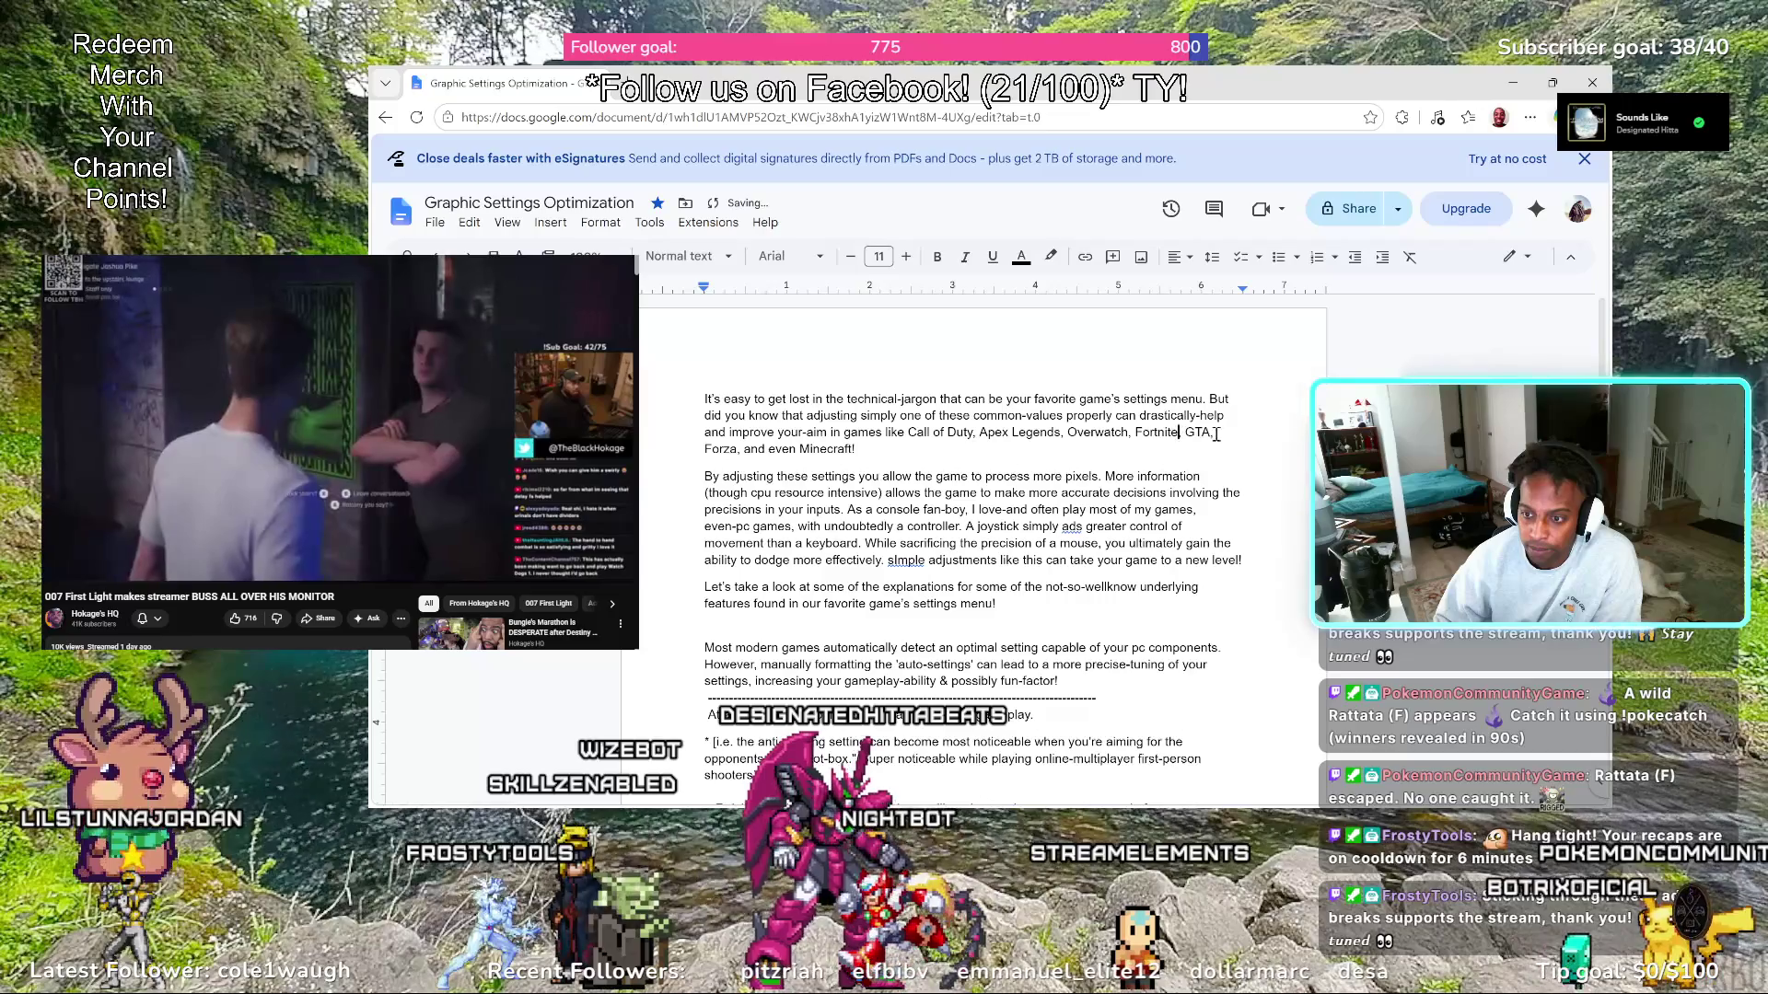
{"action": "type", "text": ","}
{"action": "left_click", "coordinate": [1234, 439]}
{"action": "key", "text": "BackSpace"}
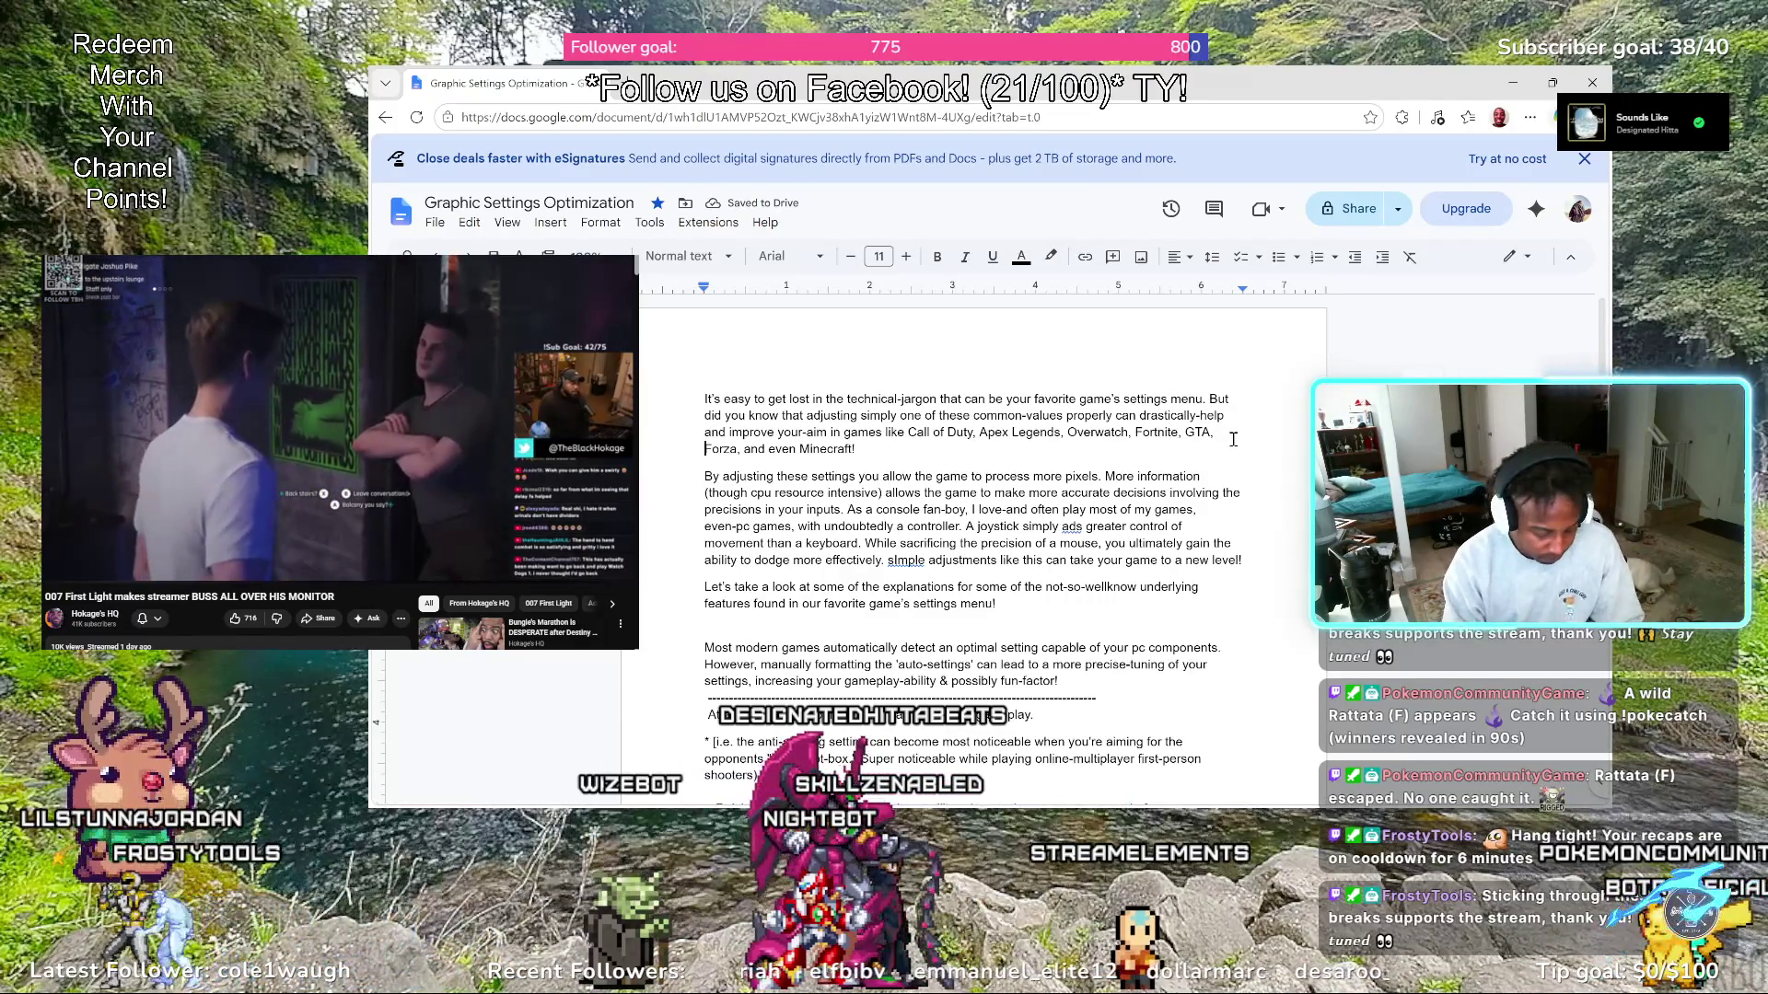
{"action": "type", "text": "Arc Raiders"}
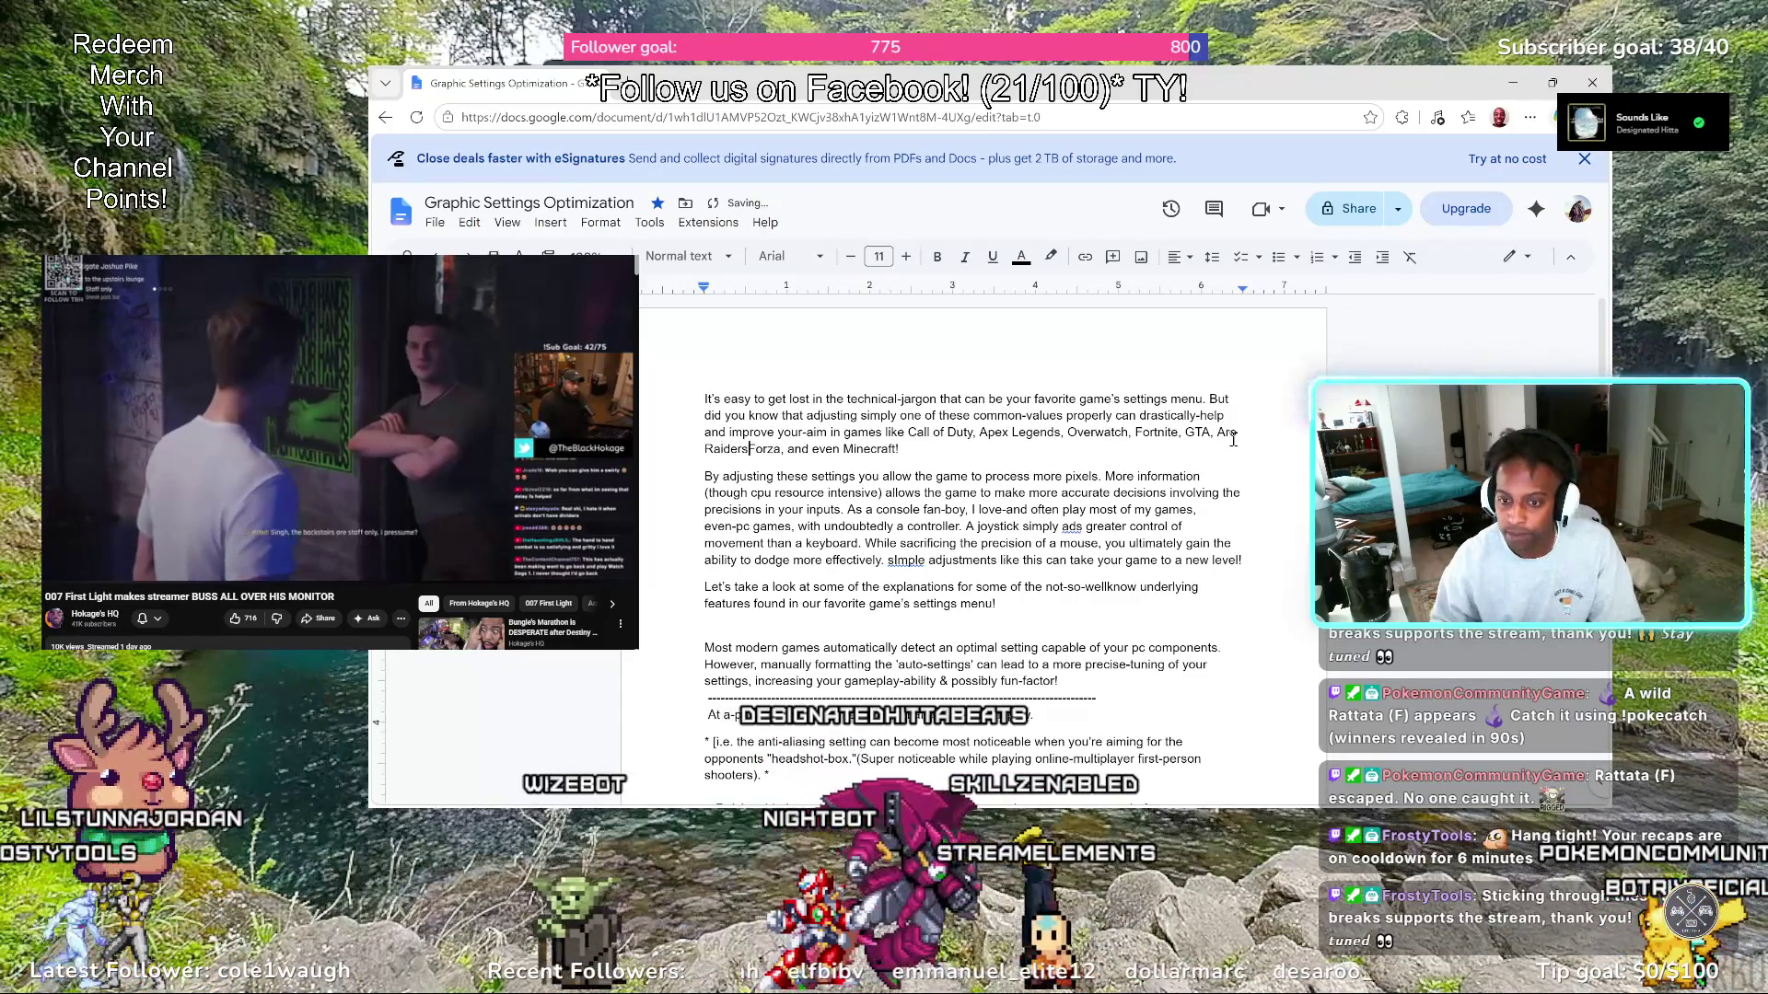
{"action": "type", "text": ","}
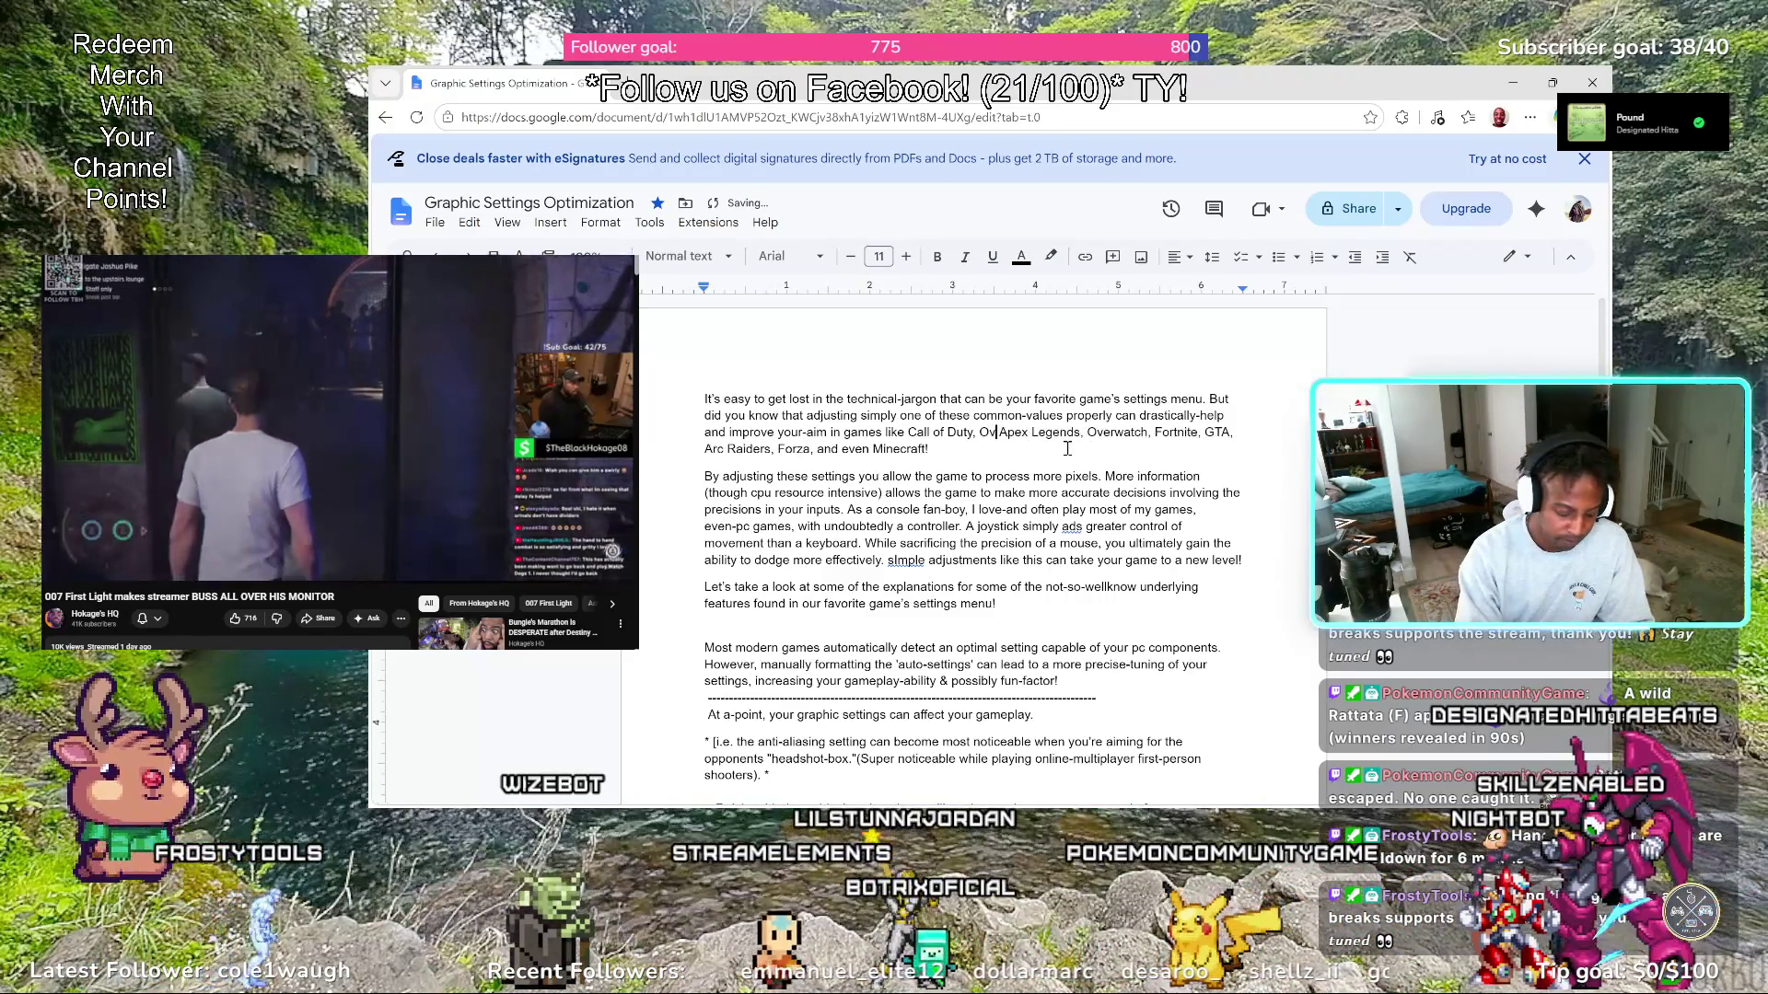
{"action": "type", "text": "Overwatch,"}
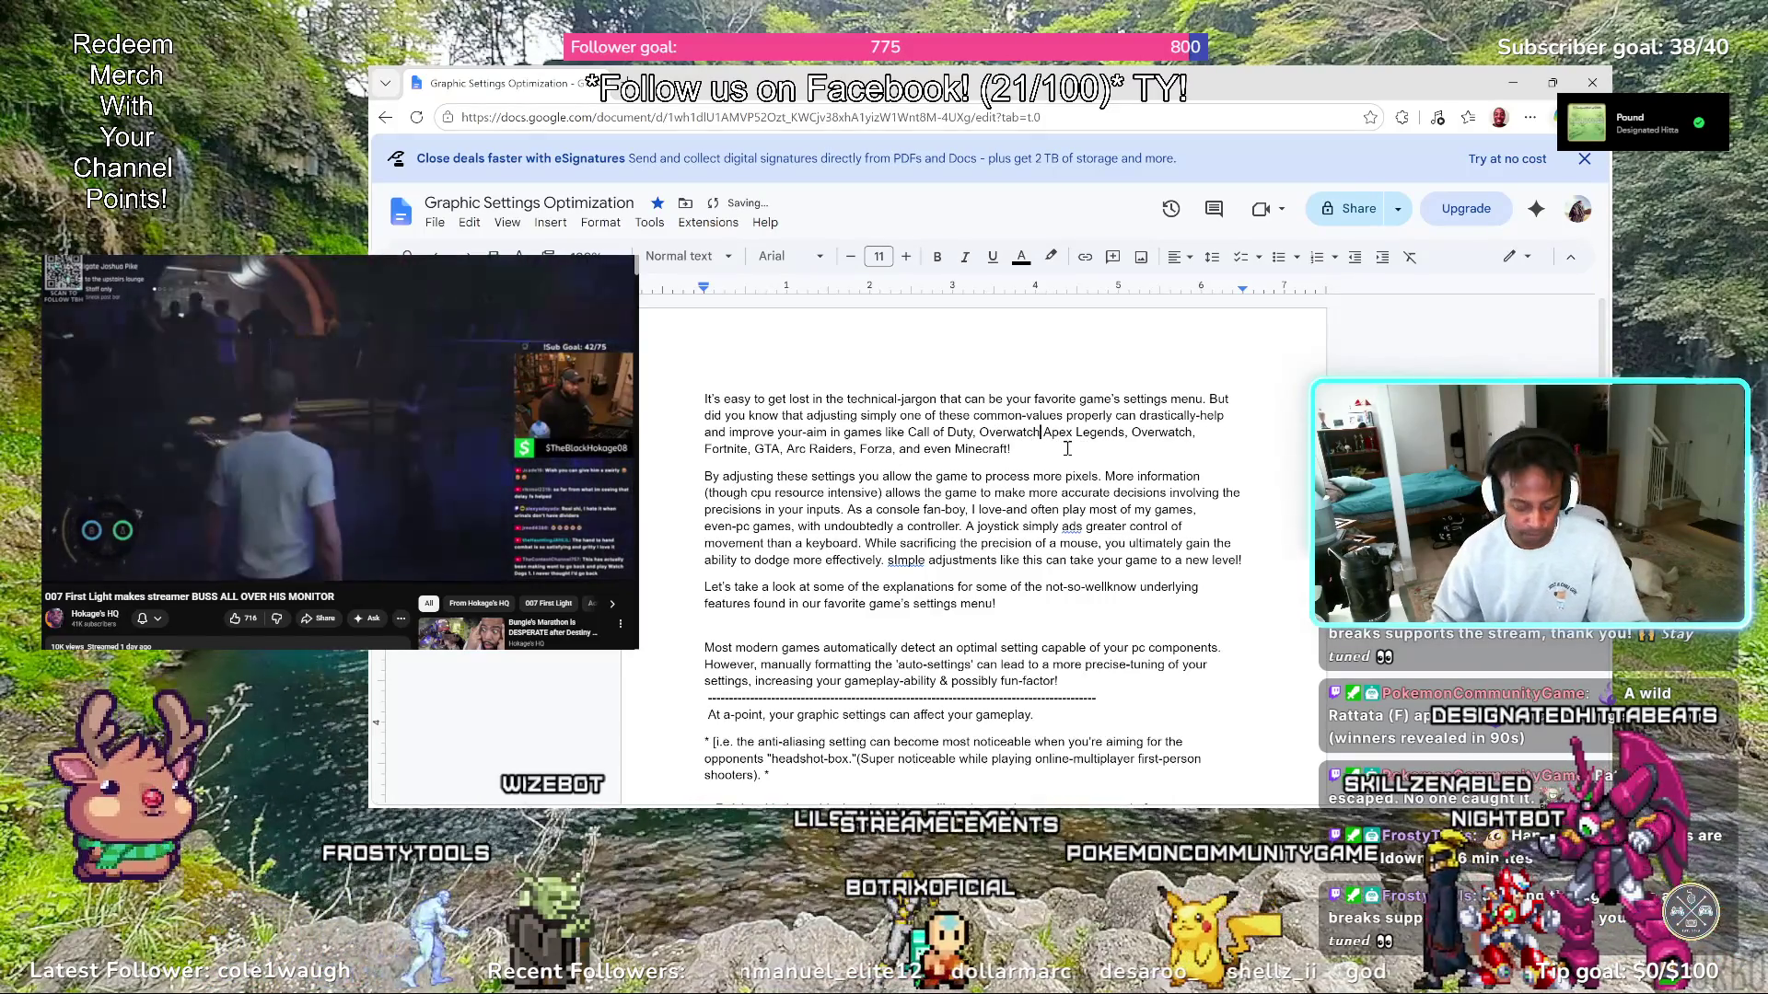
Delete the duplicate 'Overwatch,' after Apex Legends so it appears only before it
{"action": "left_click", "coordinate": [1197, 433]}
{"action": "key", "text": "BackSpace"}
{"action": "key", "text": "BackSpace"}
{"action": "key", "text": "BackSpace"}
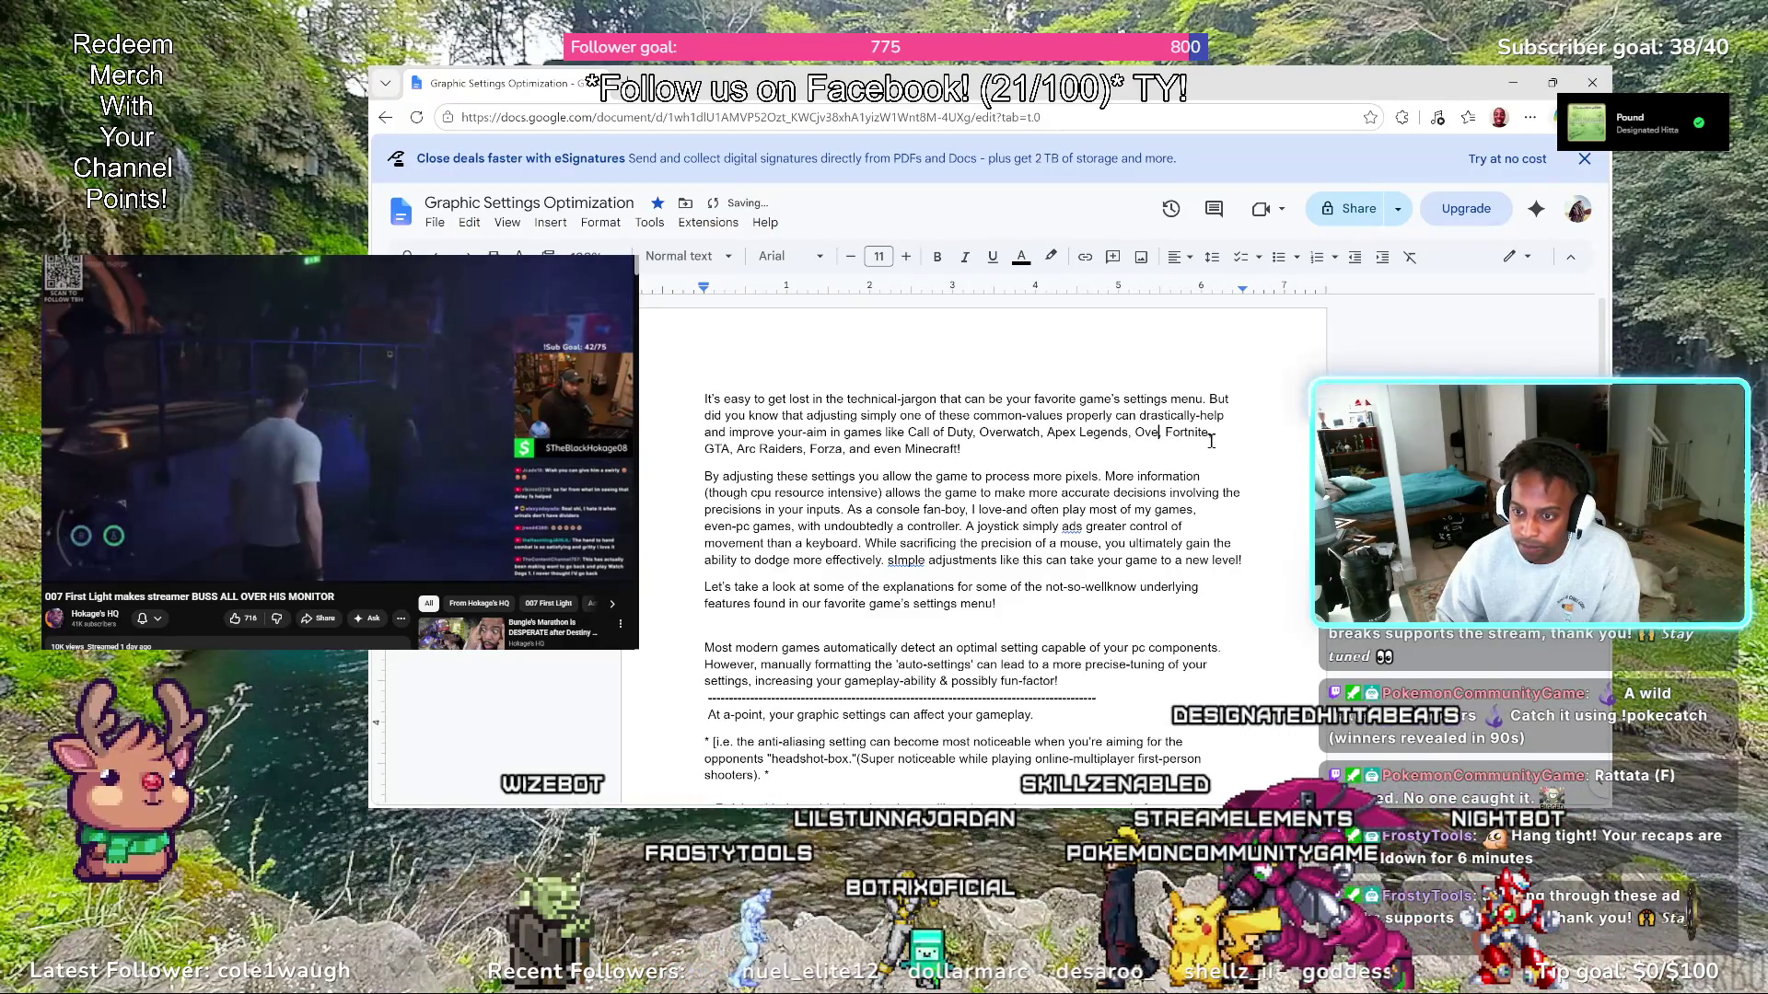
{"action": "key", "text": "BackSpace"}
{"action": "key", "text": "BackSpace"}
{"action": "key", "text": "BackSpace"}
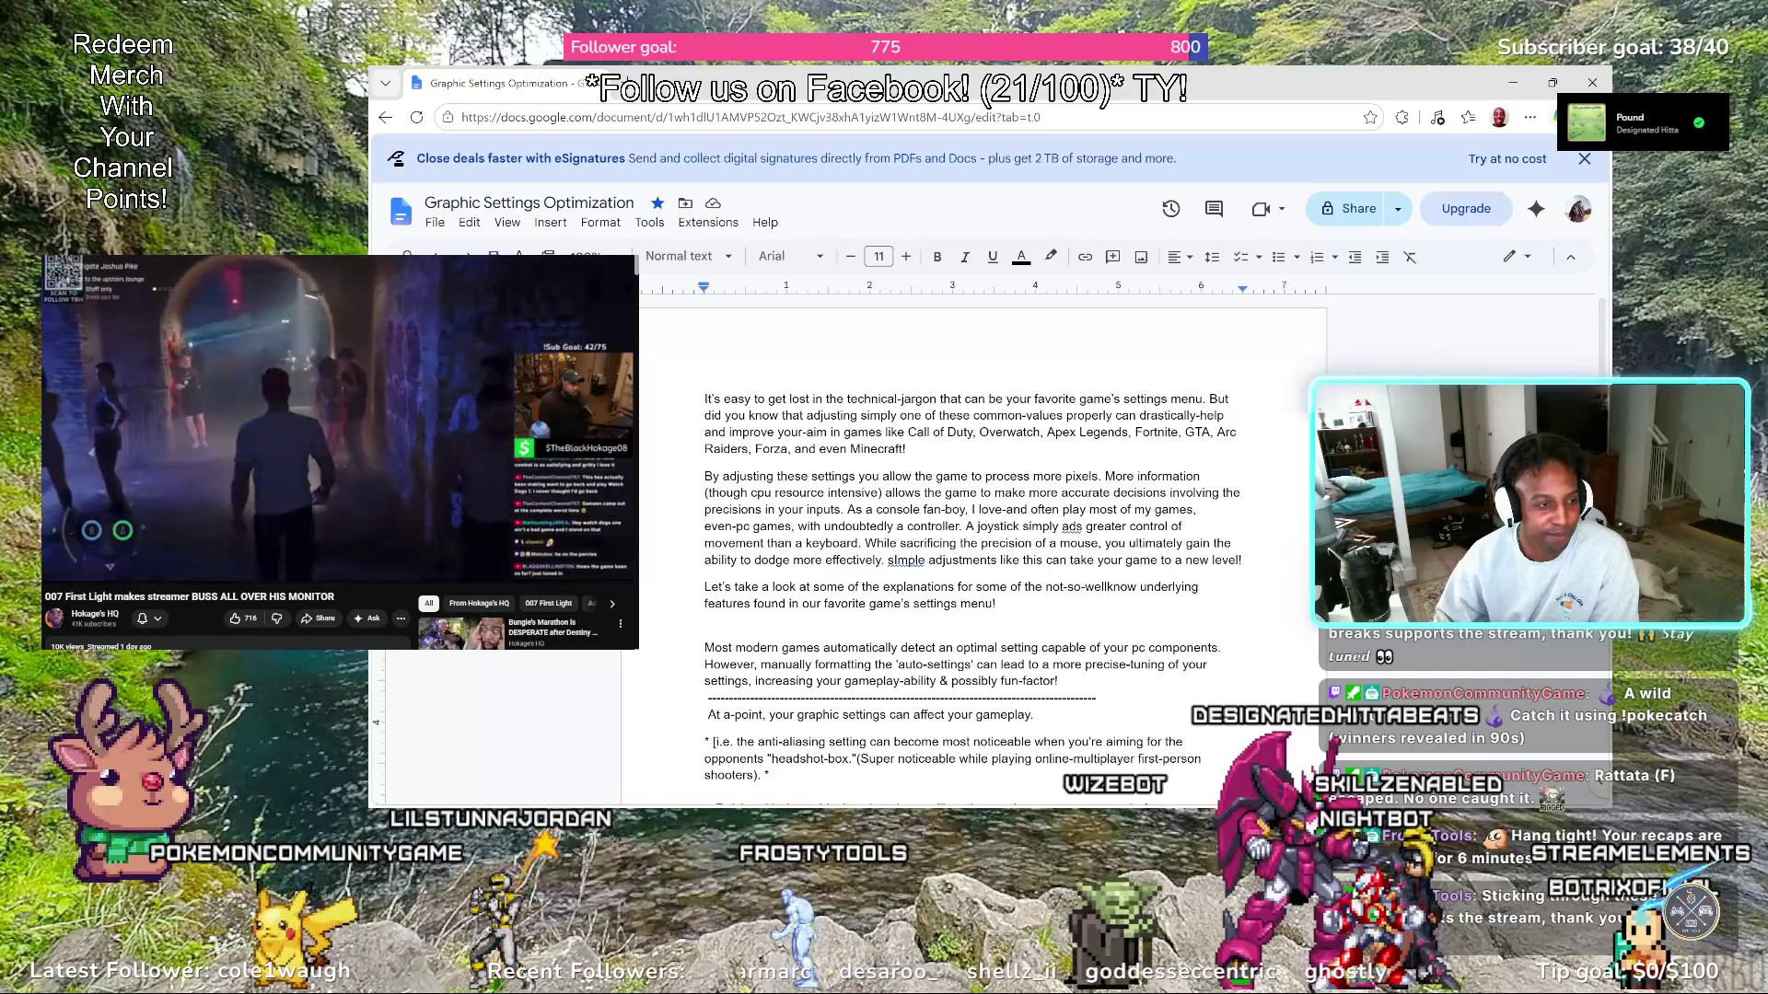
{"action": "key", "text": "Left"}
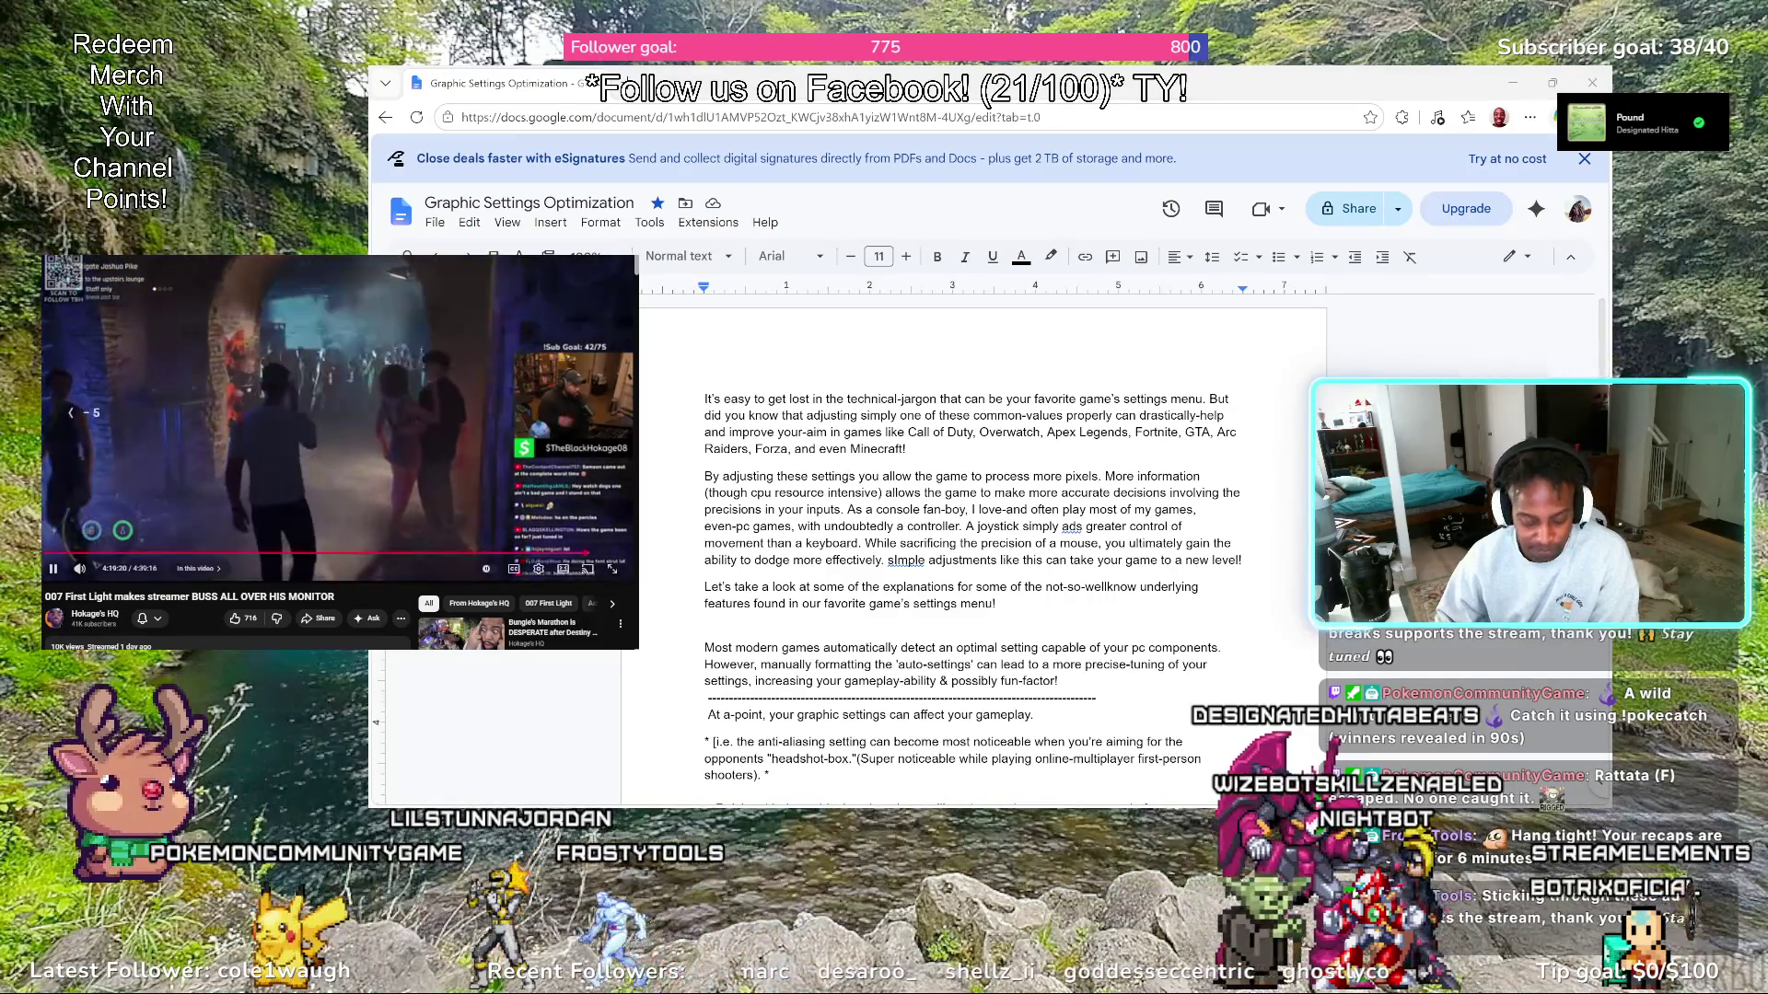
{"action": "key", "text": "Left"}
{"action": "key", "text": "Left"}
{"action": "key", "text": "Left"}
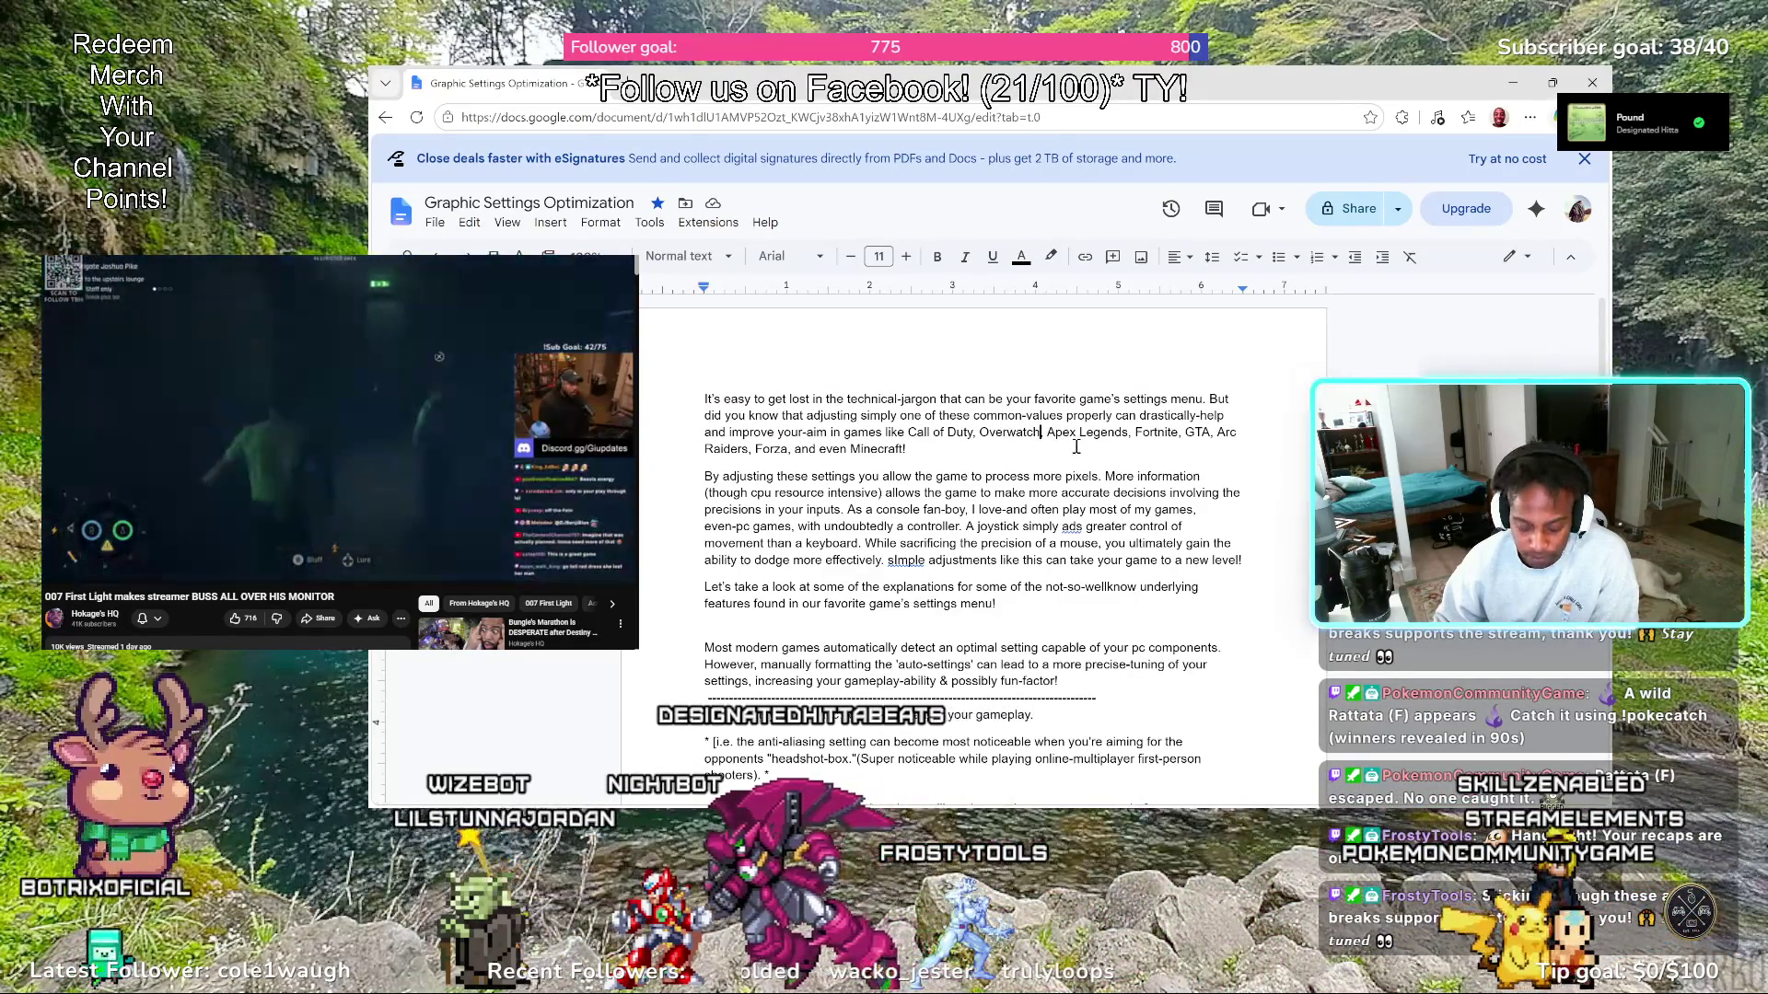
Trim the end of 'Overwatch' in the game list after Apex Legends and League of Legends
{"action": "key", "text": "BackSpace"}
{"action": "key", "text": "BackSpace"}
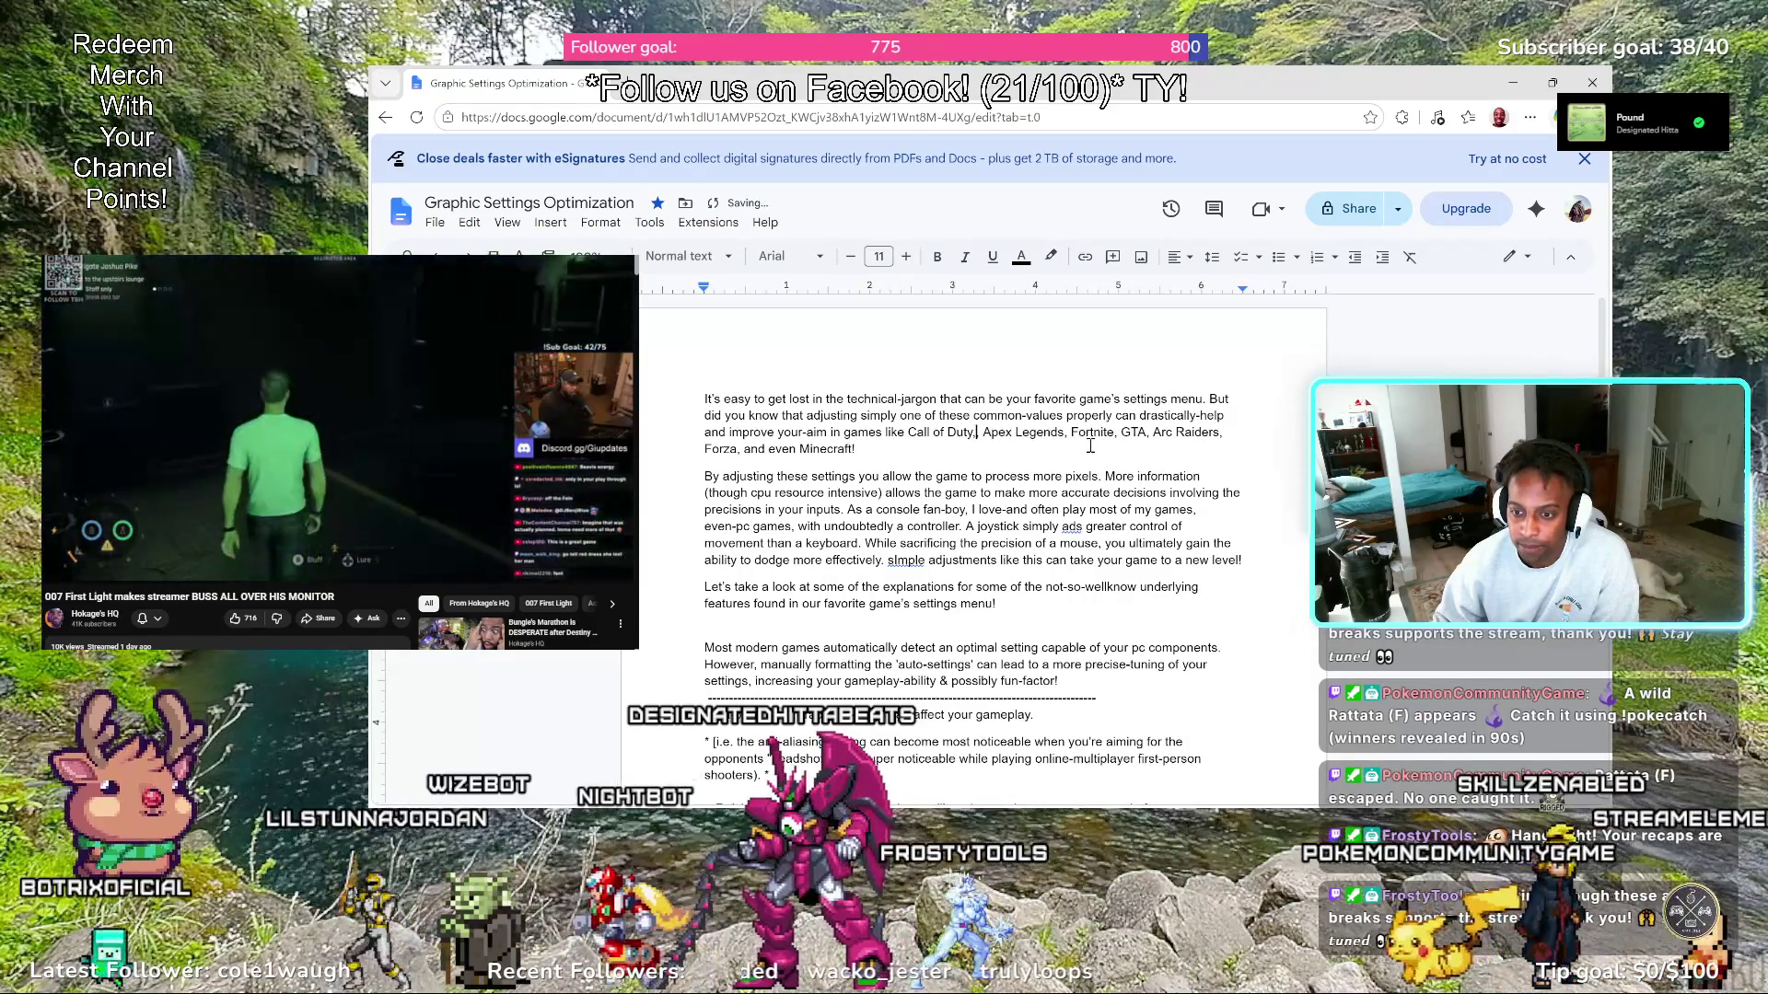
{"action": "type", "text": ","}
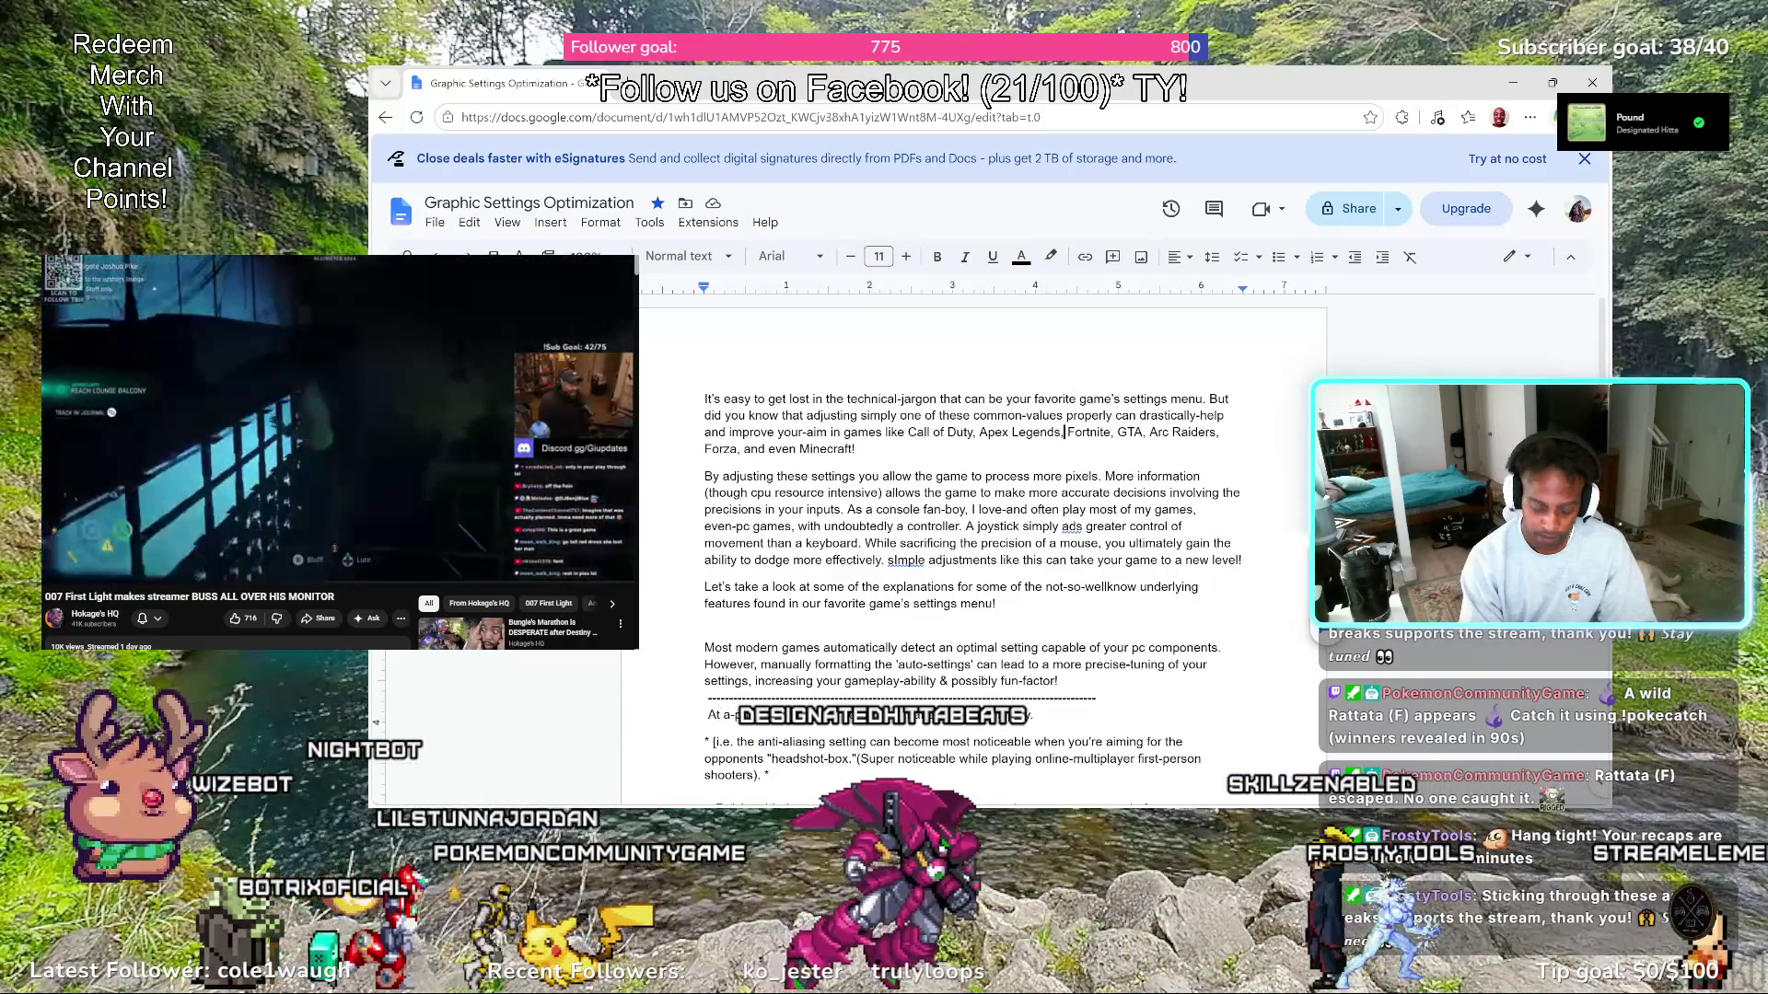
{"action": "type", "text": "Leagu"}
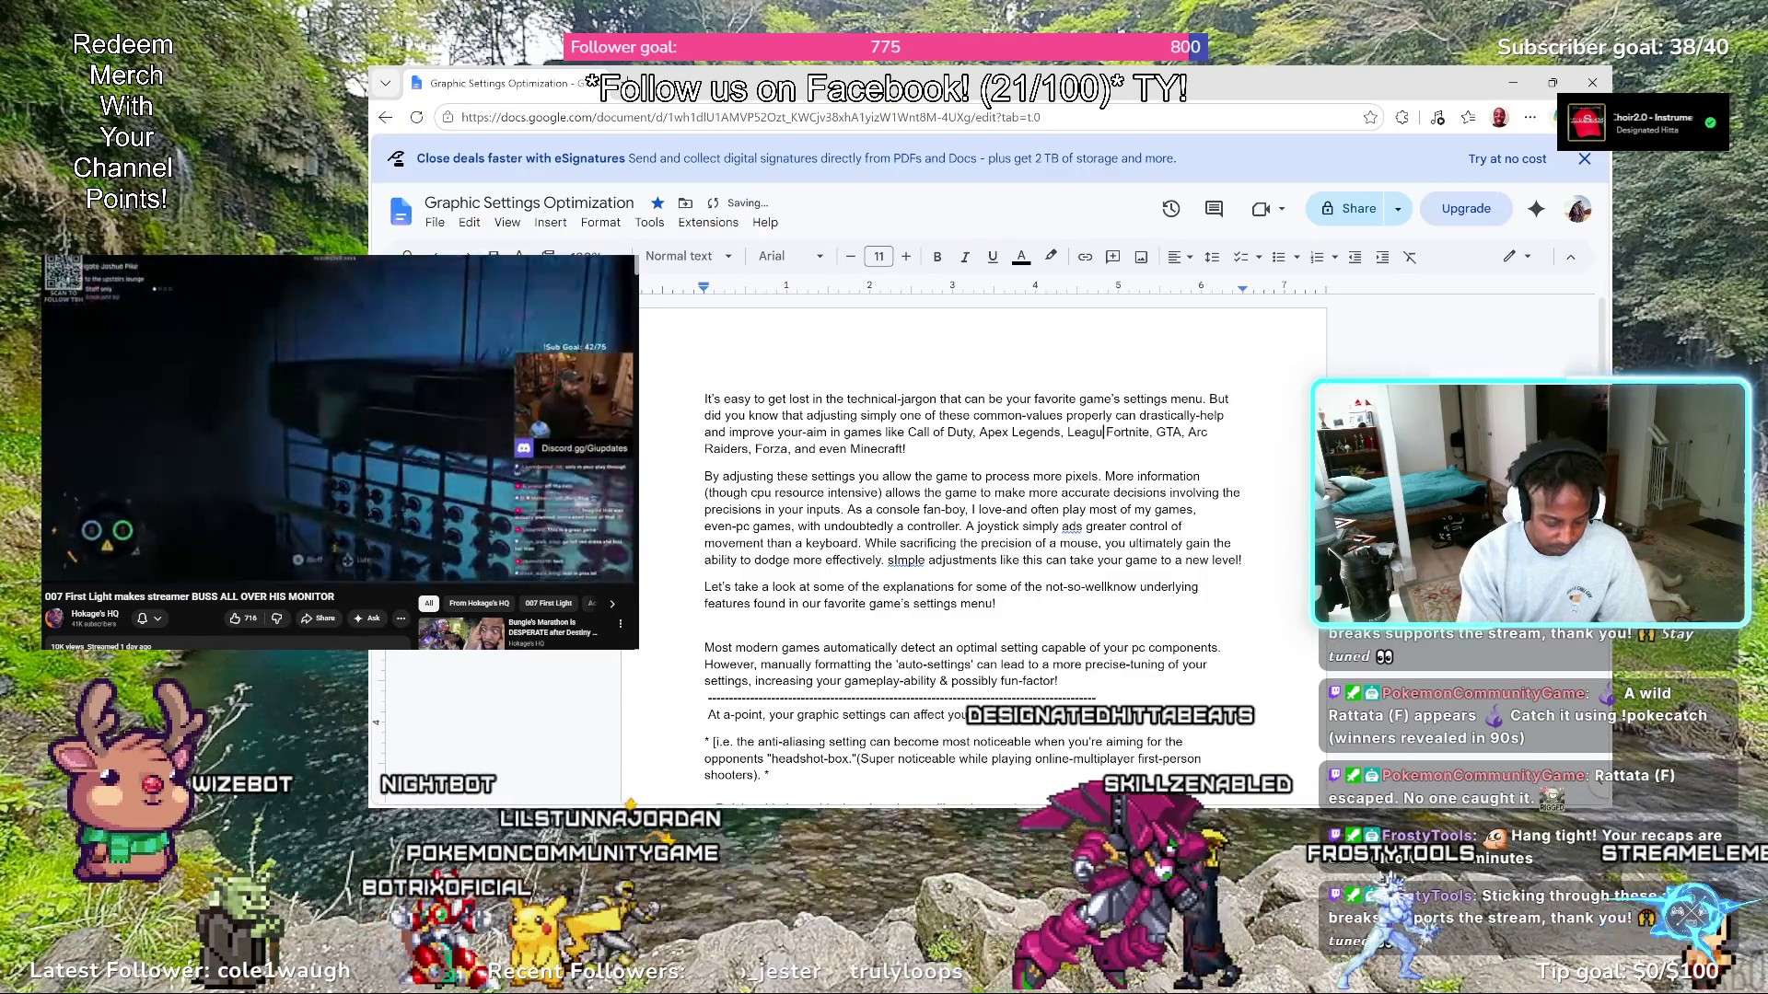
{"action": "type", "text": "e of Lege"}
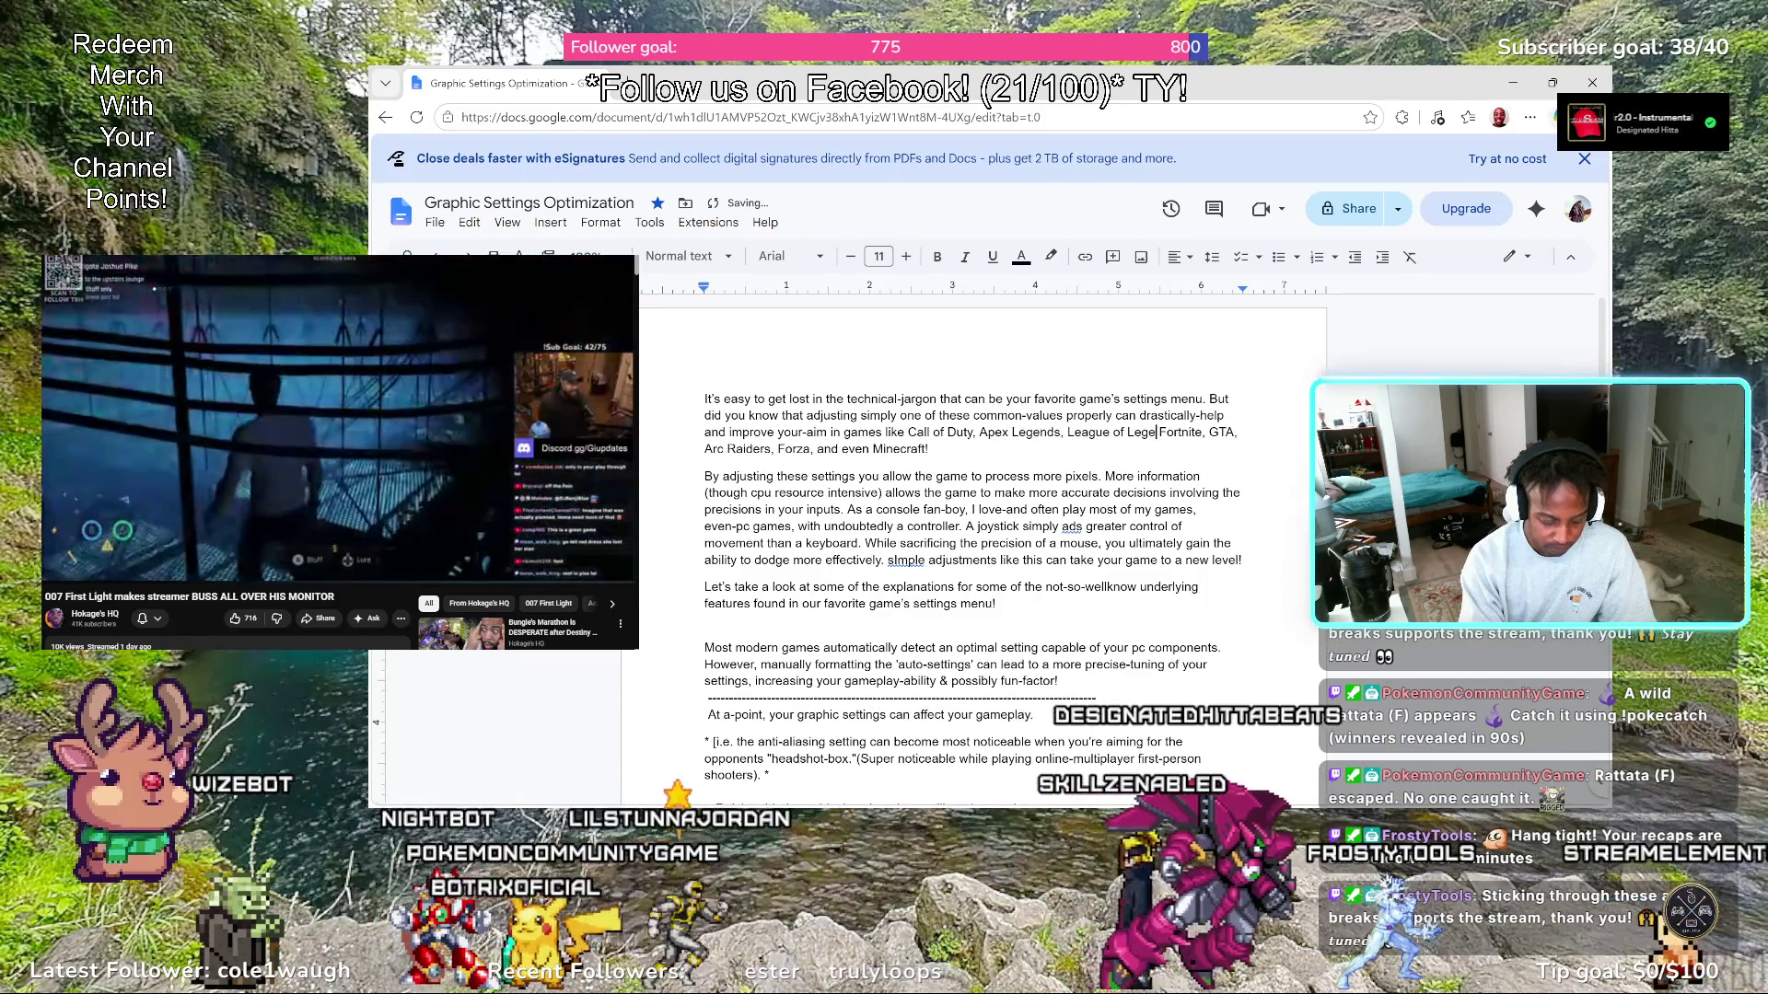
{"action": "type", "text": "nds, "}
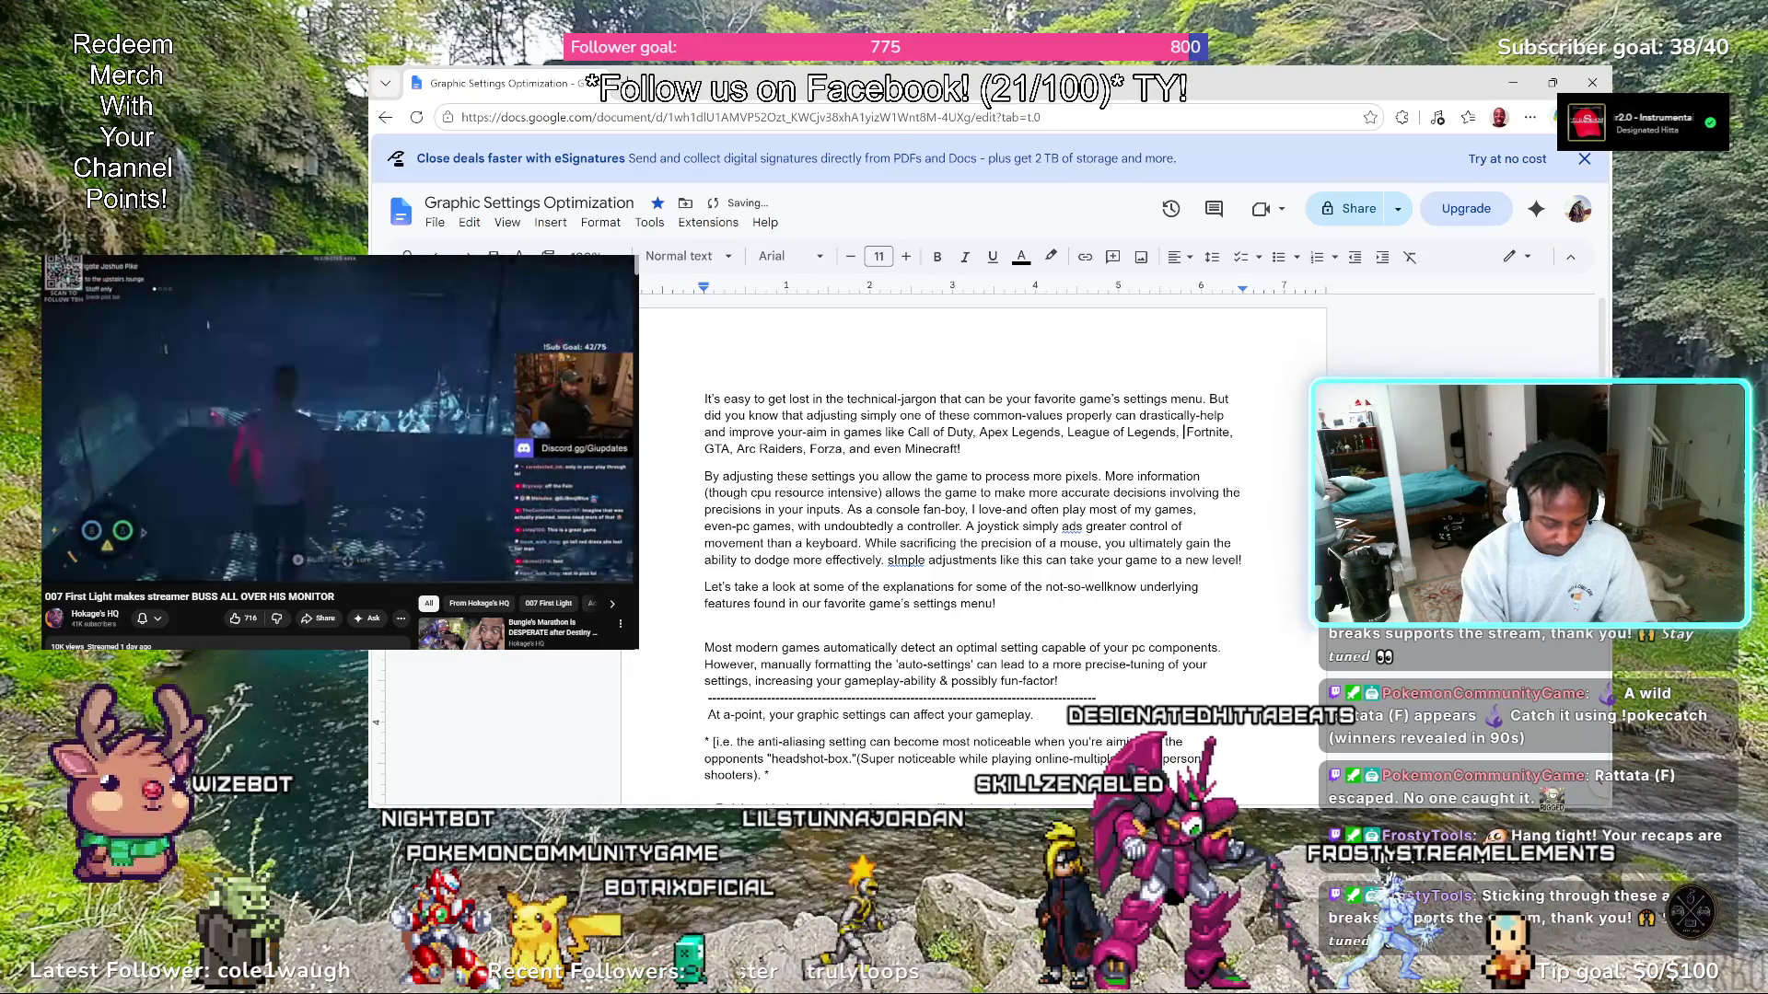
{"action": "type", "text": "Overwa"}
{"action": "type", "text": "ch"}
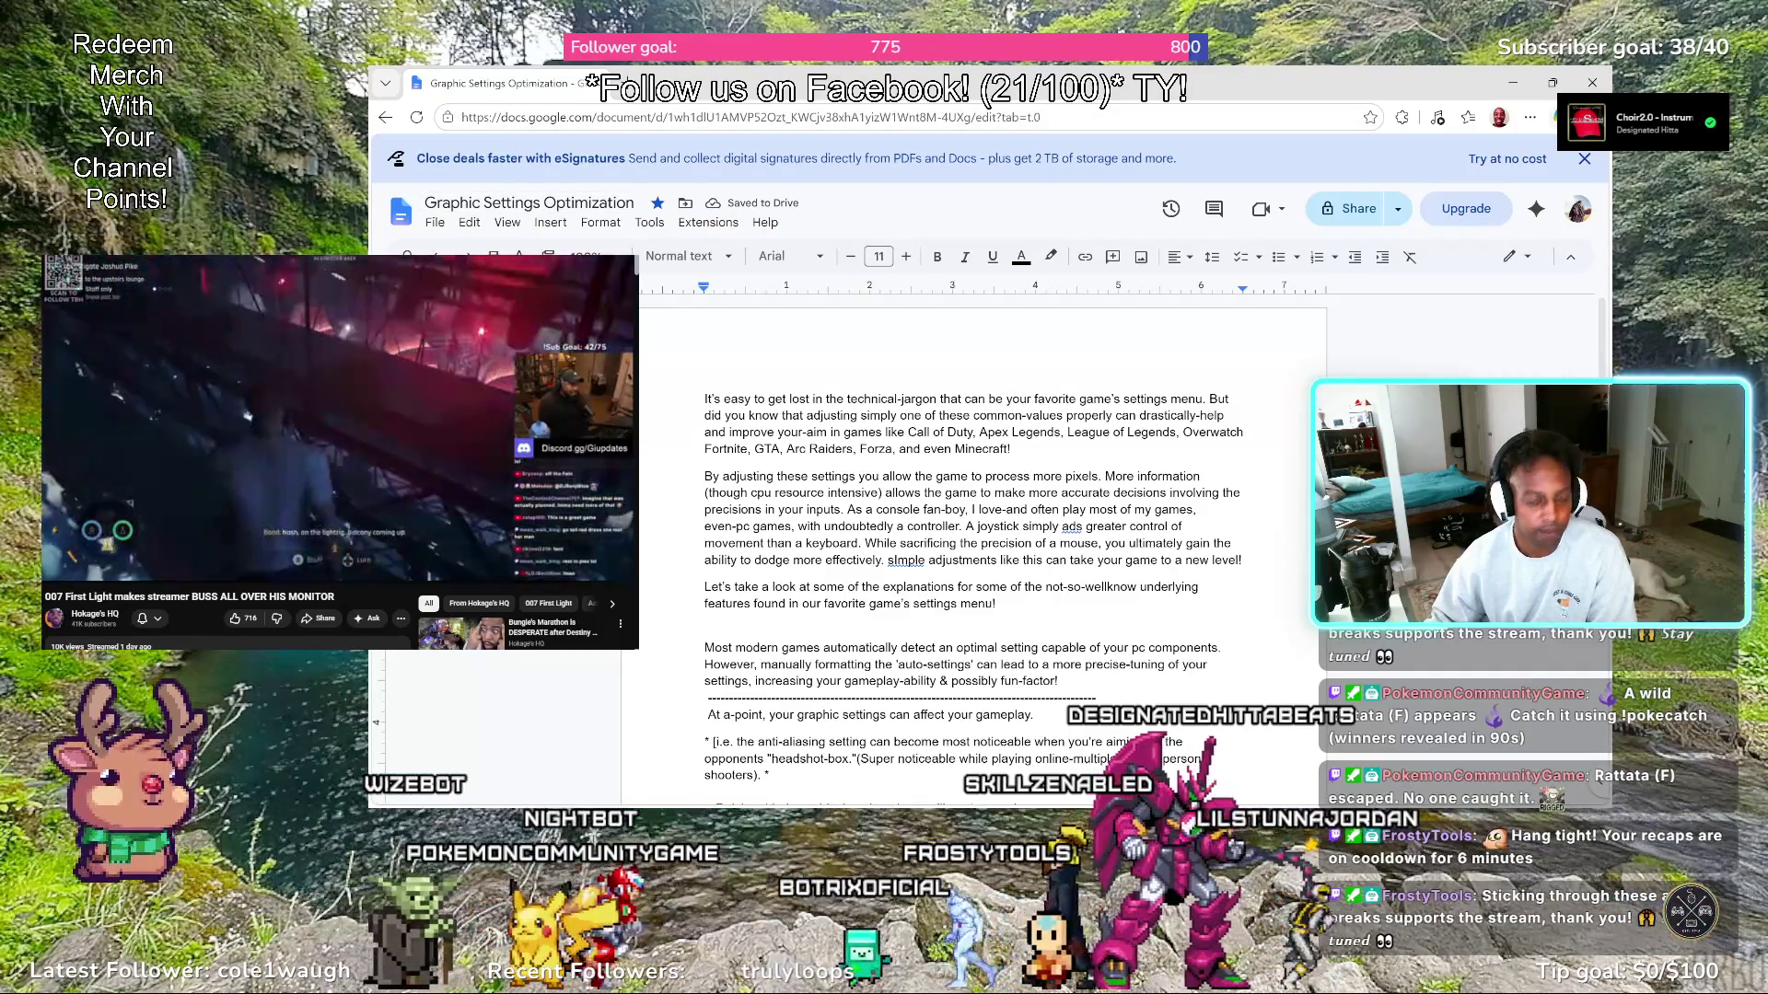
{"action": "key", "text": "Left"}
{"action": "key", "text": "Left"}
{"action": "key", "text": "Left"}
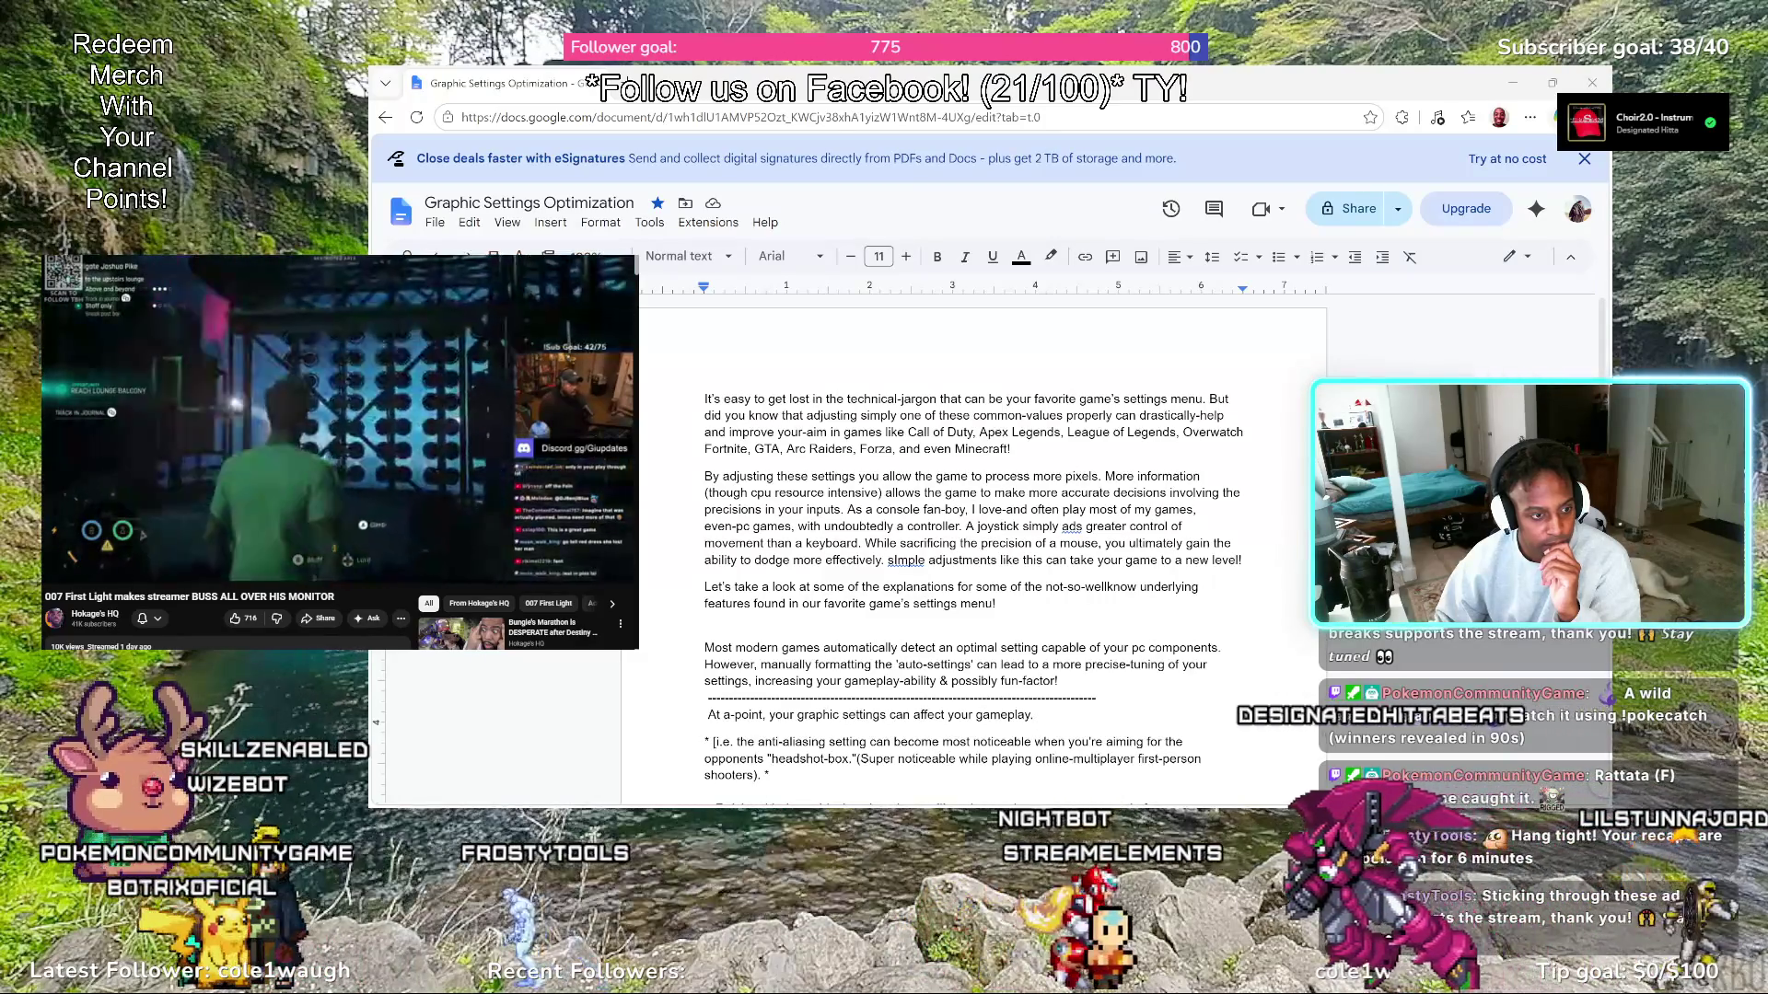
{"action": "key", "text": "j"}
{"action": "key", "text": "j"}
{"action": "key", "text": "j"}
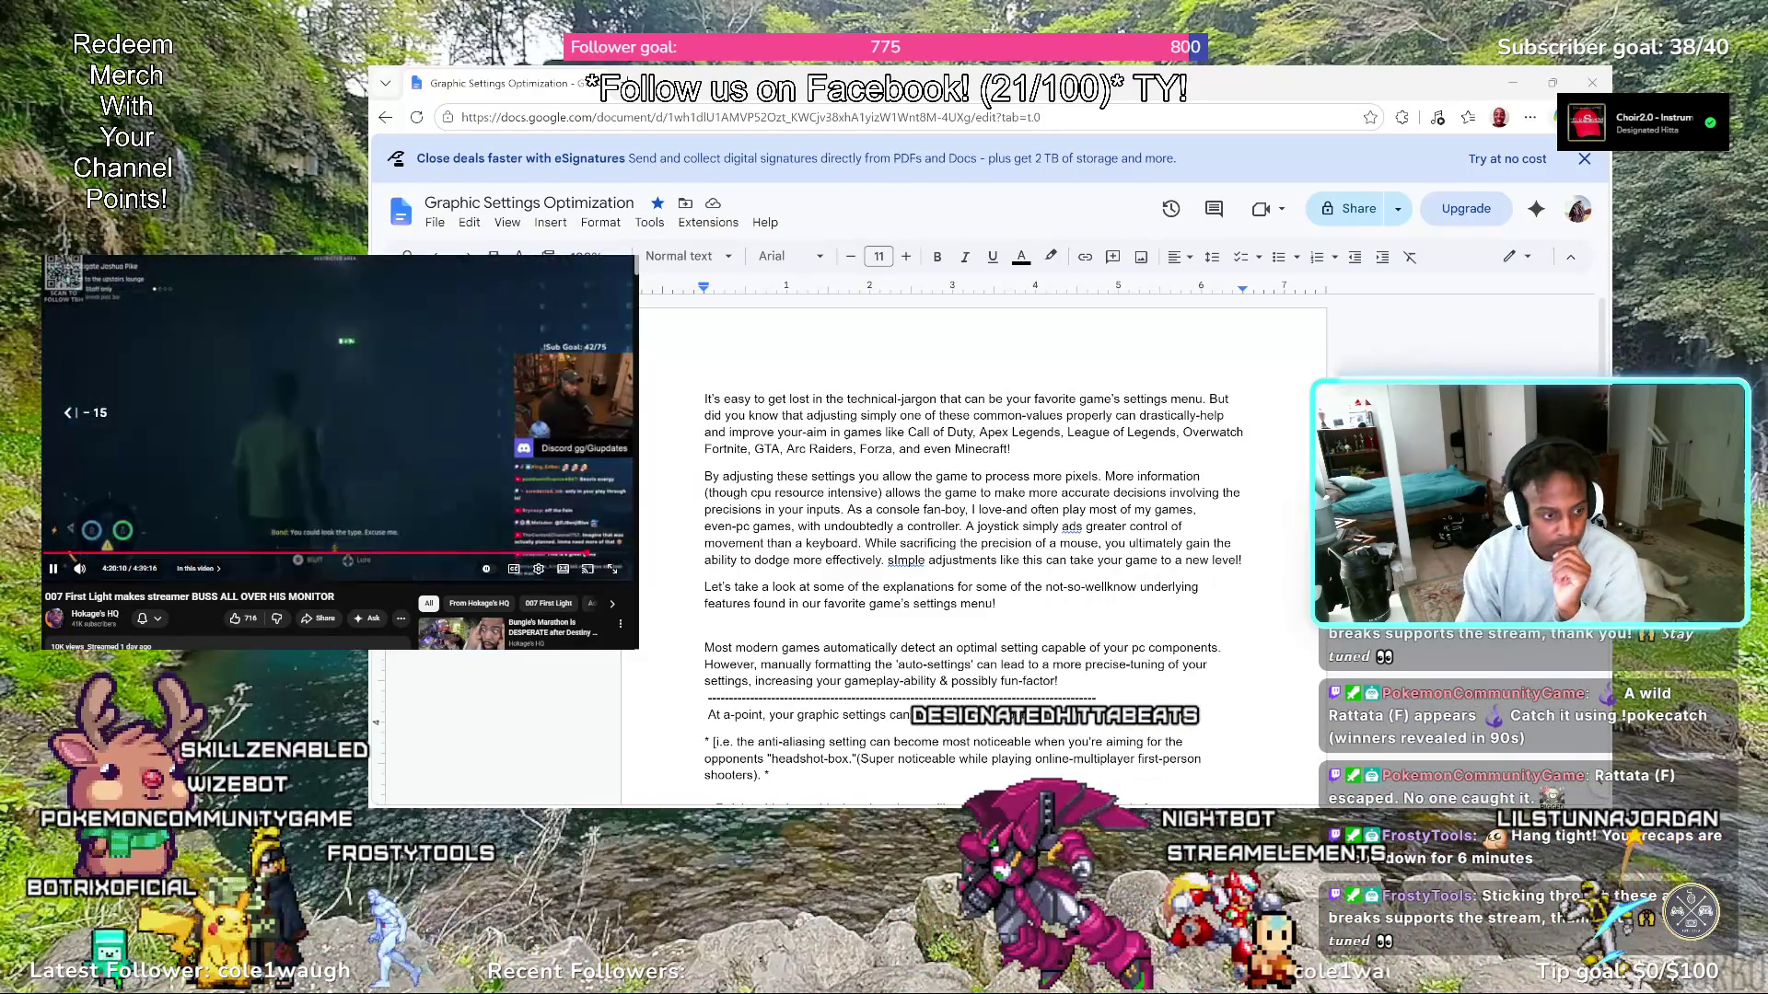
{"action": "key", "text": "Left"}
{"action": "key", "text": "Left"}
{"action": "key", "text": "Left"}
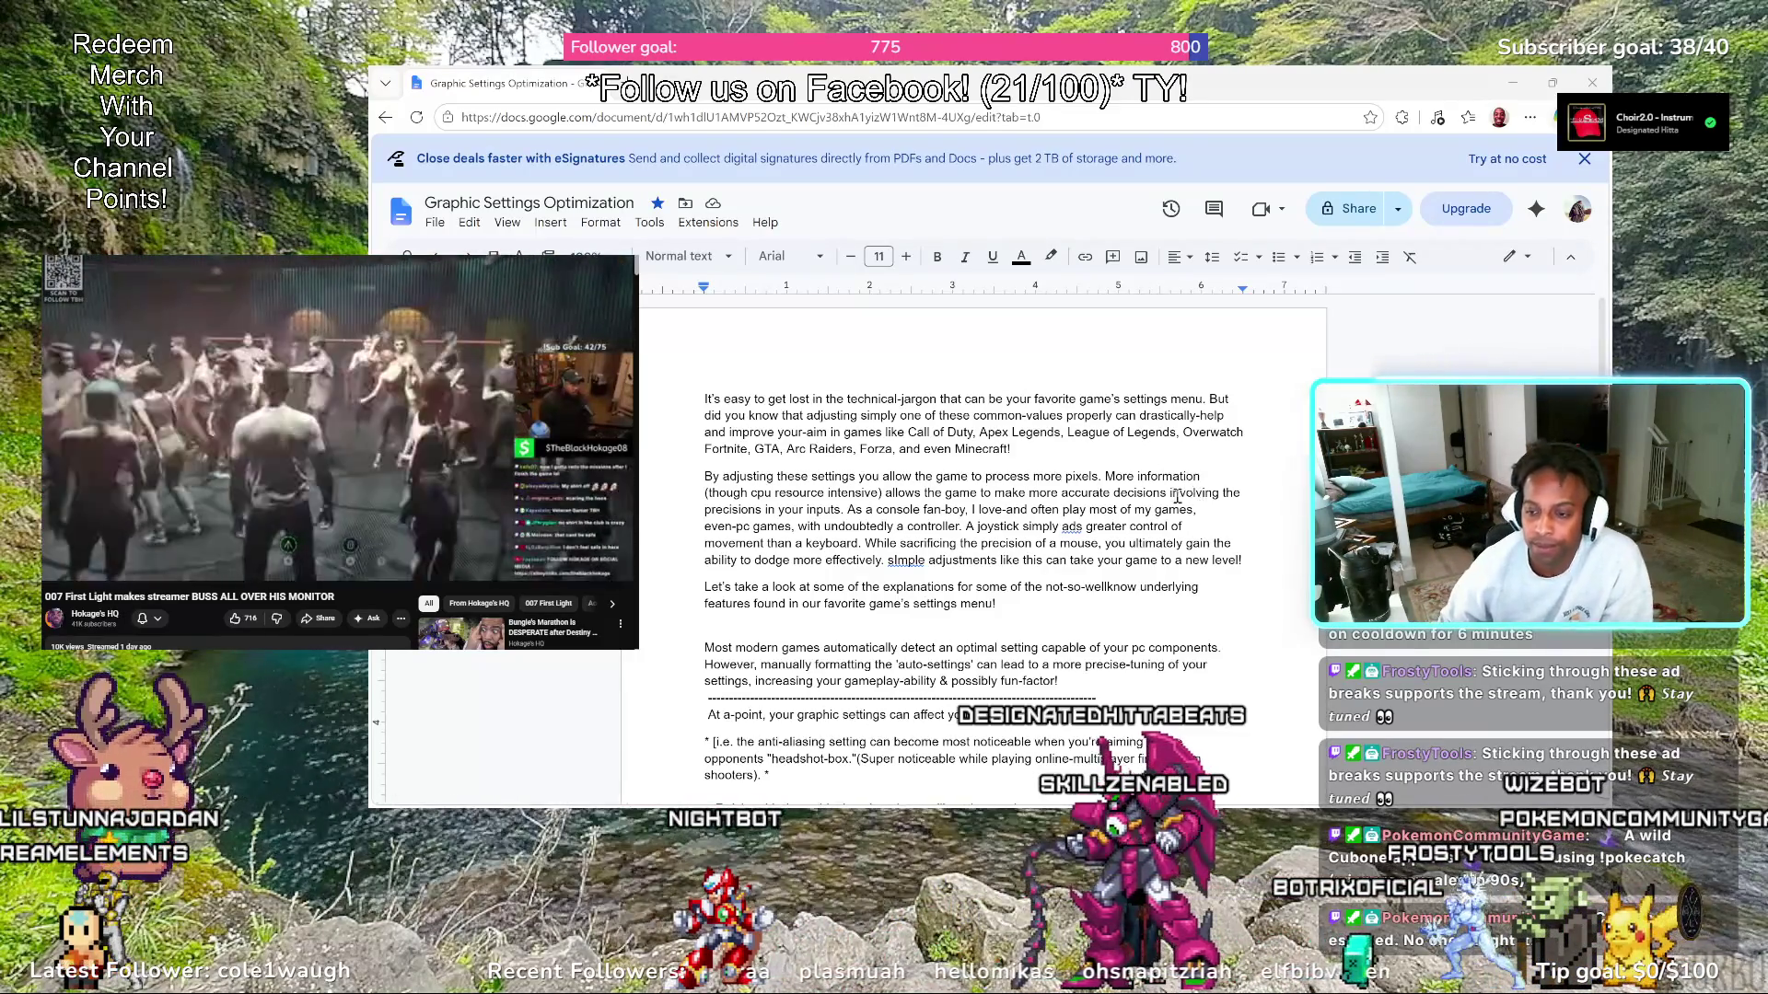
Place the insertion point just before 'League of Legends' to add 'Overwatch,' there
{"action": "left_click", "coordinate": [1064, 433]}
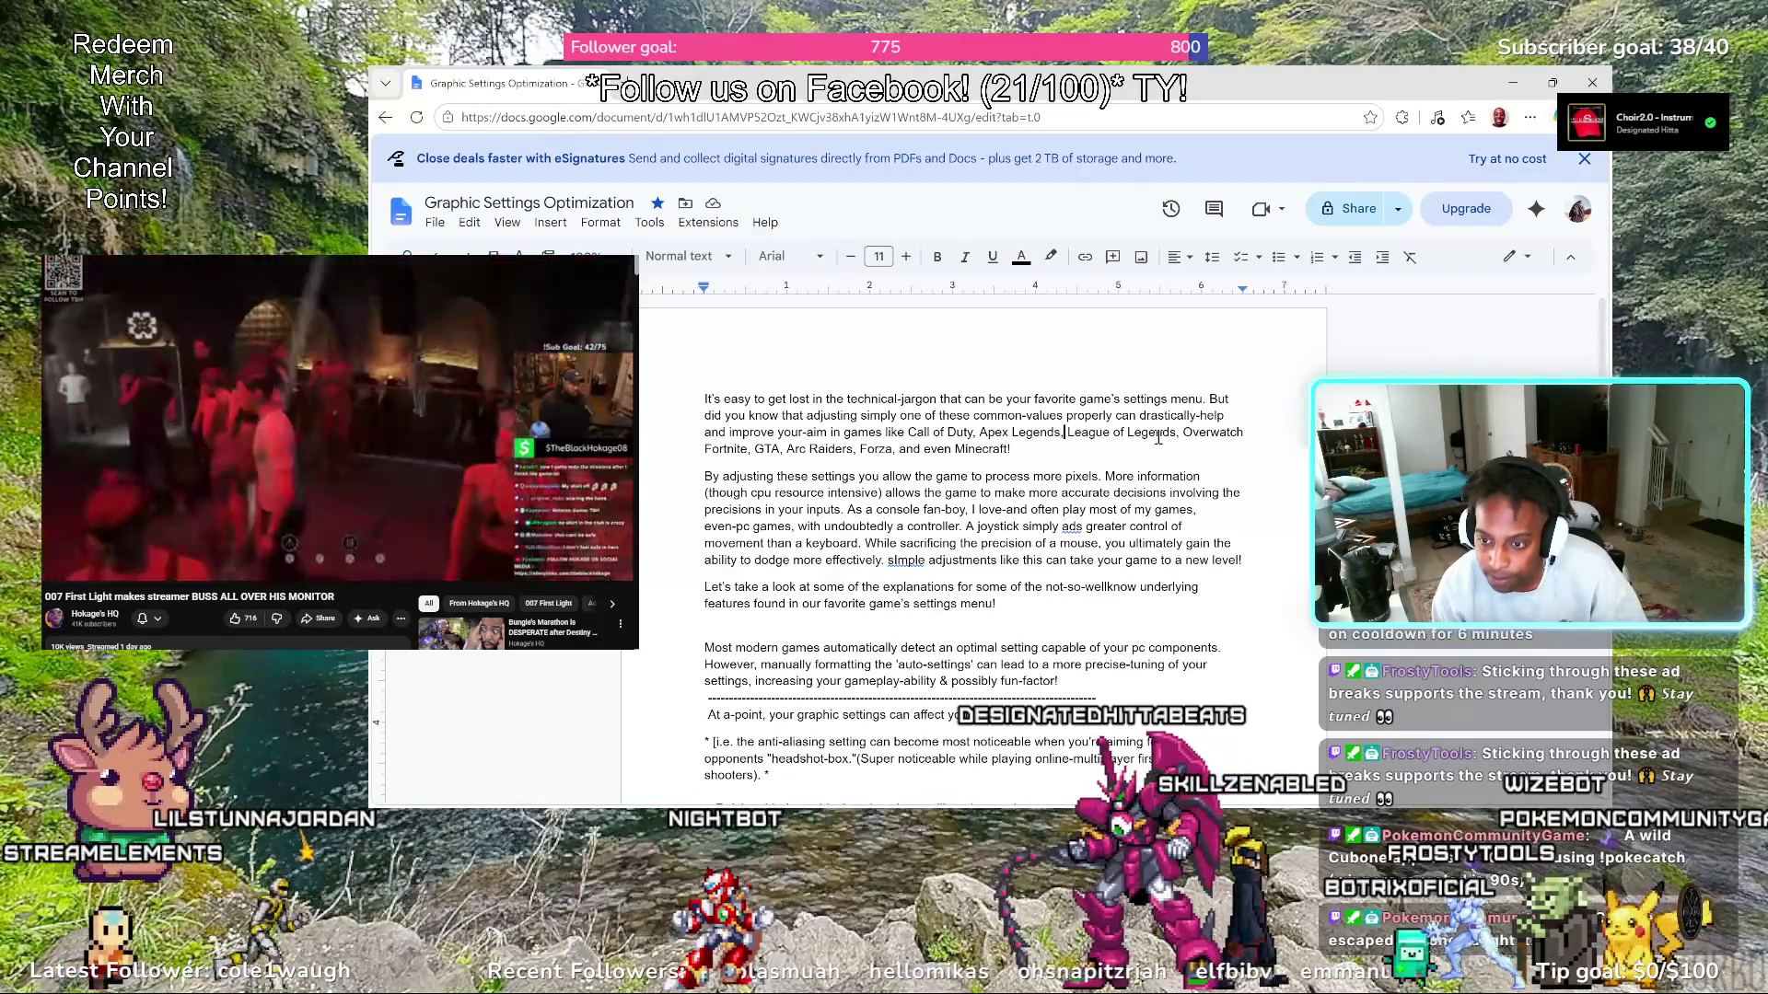
{"action": "type", "text": "Overw"}
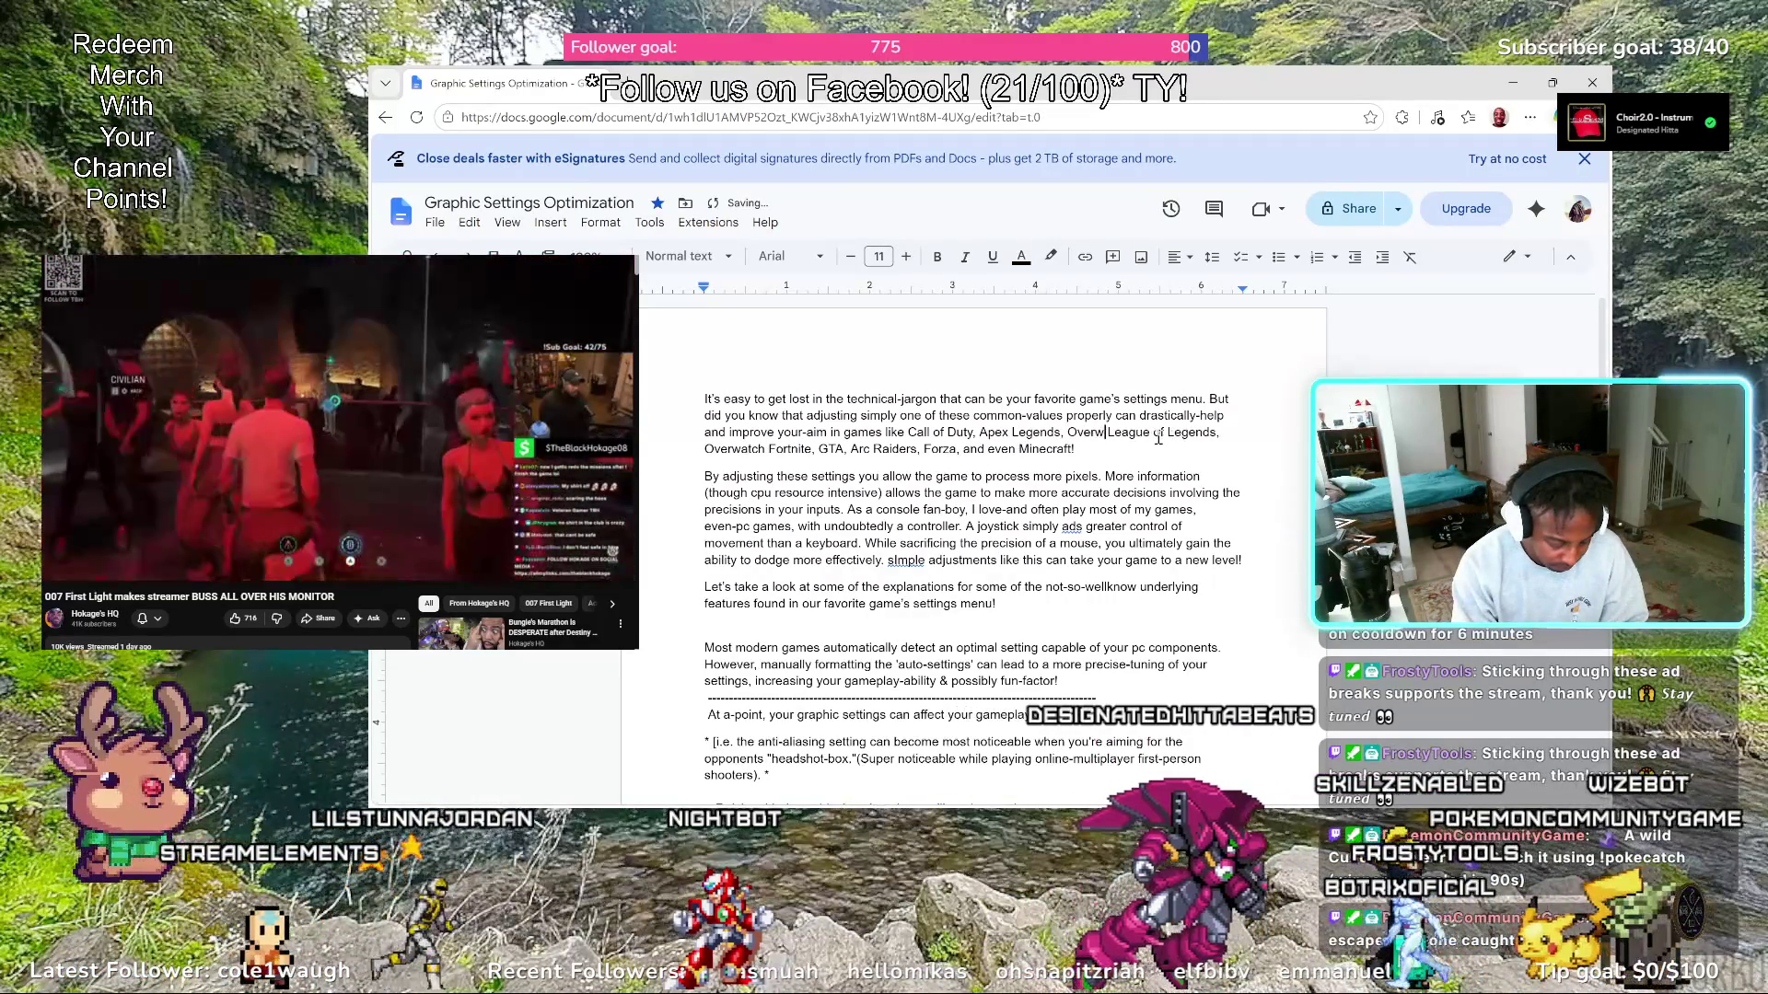
{"action": "type", "text": "atch Fortnite,"}
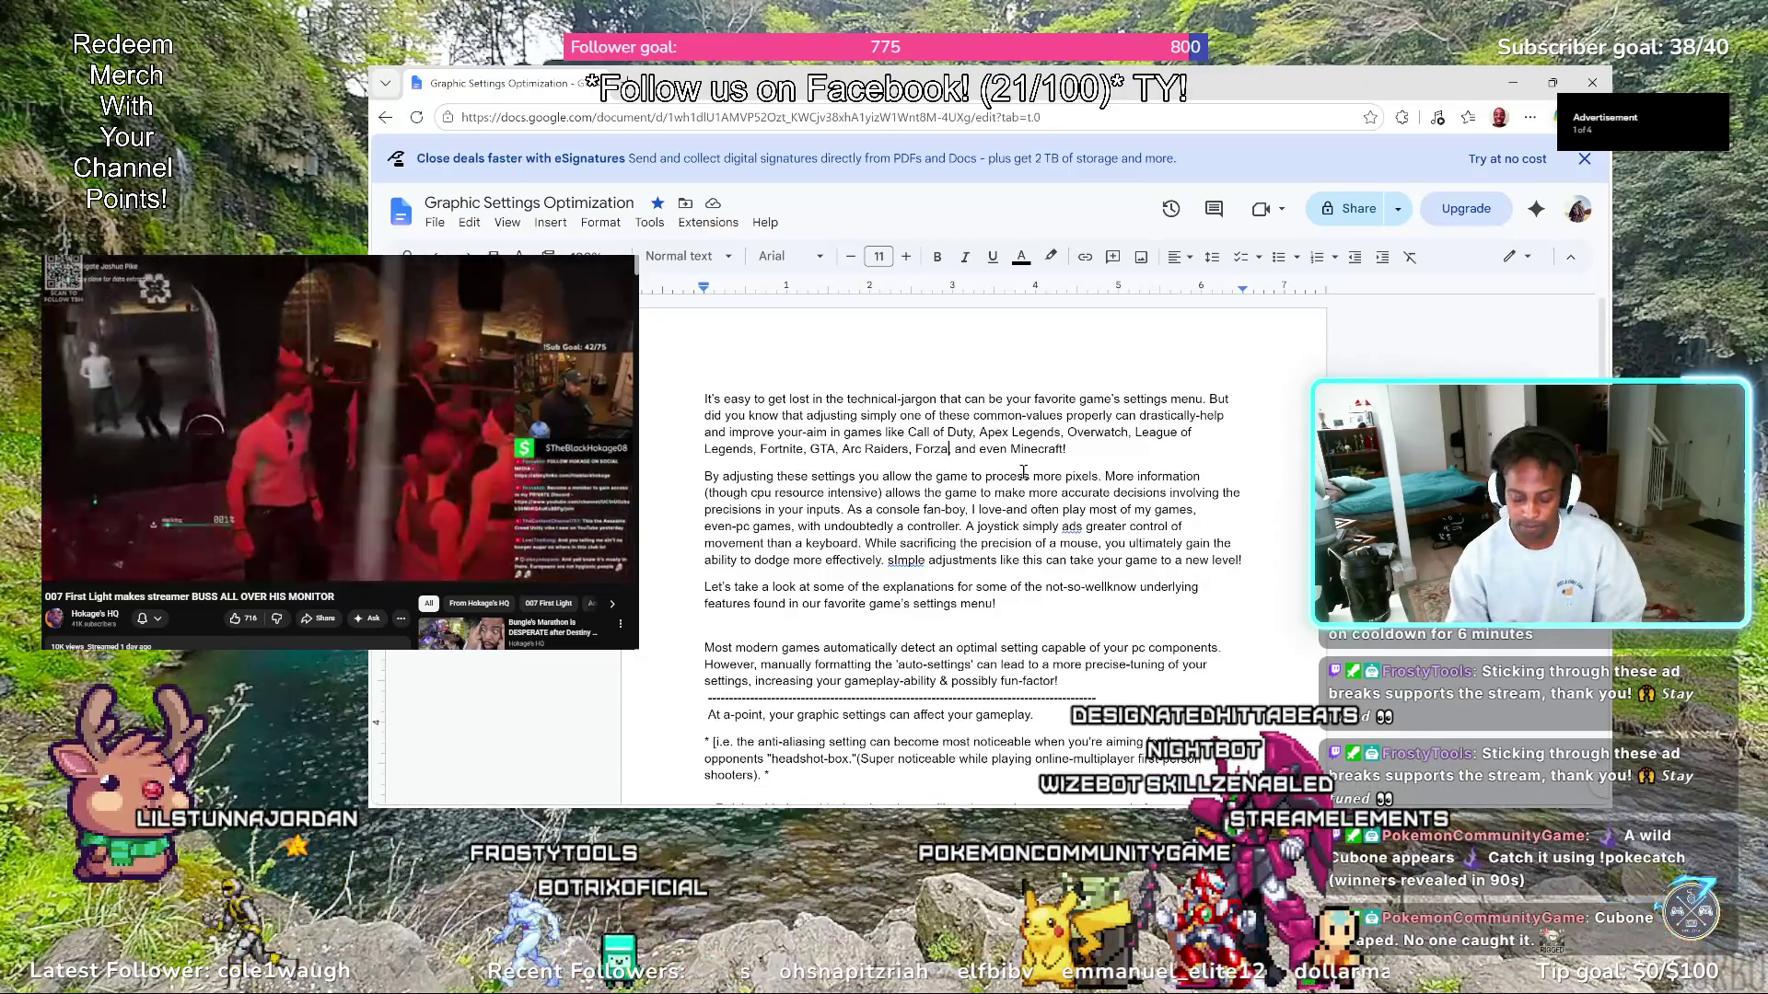
{"action": "type", "text": ", 2K"}
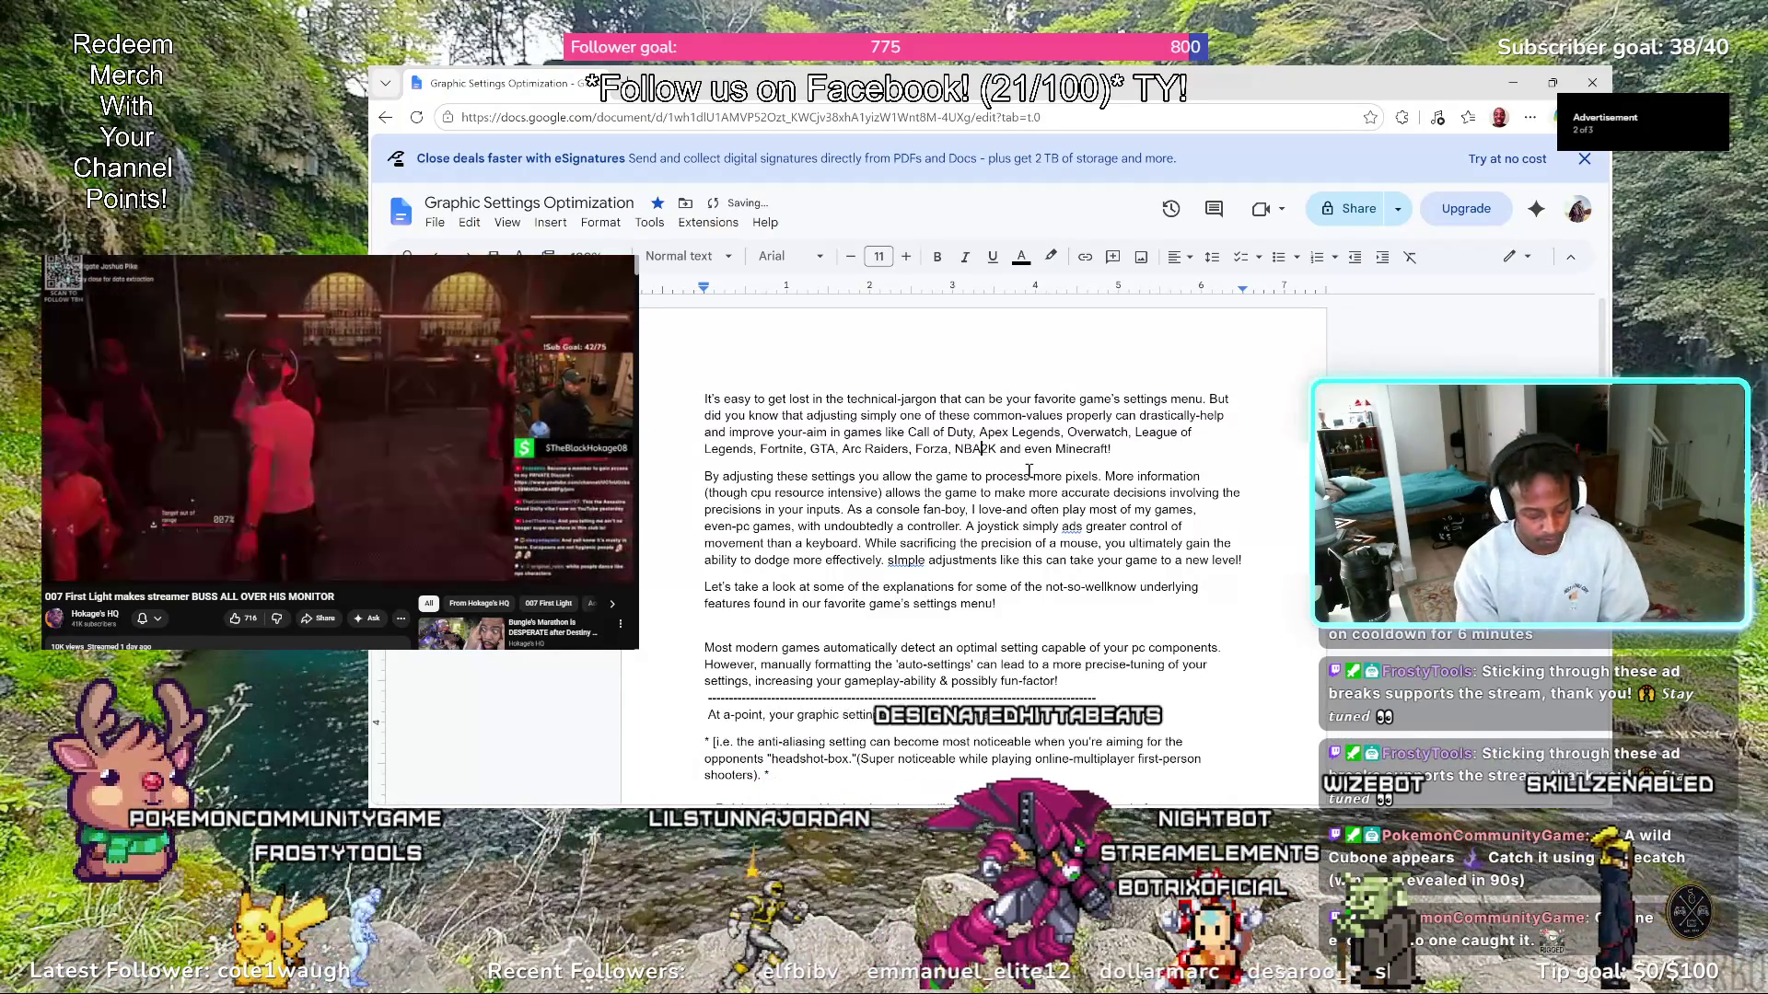
{"action": "type", "text": "NBA"}
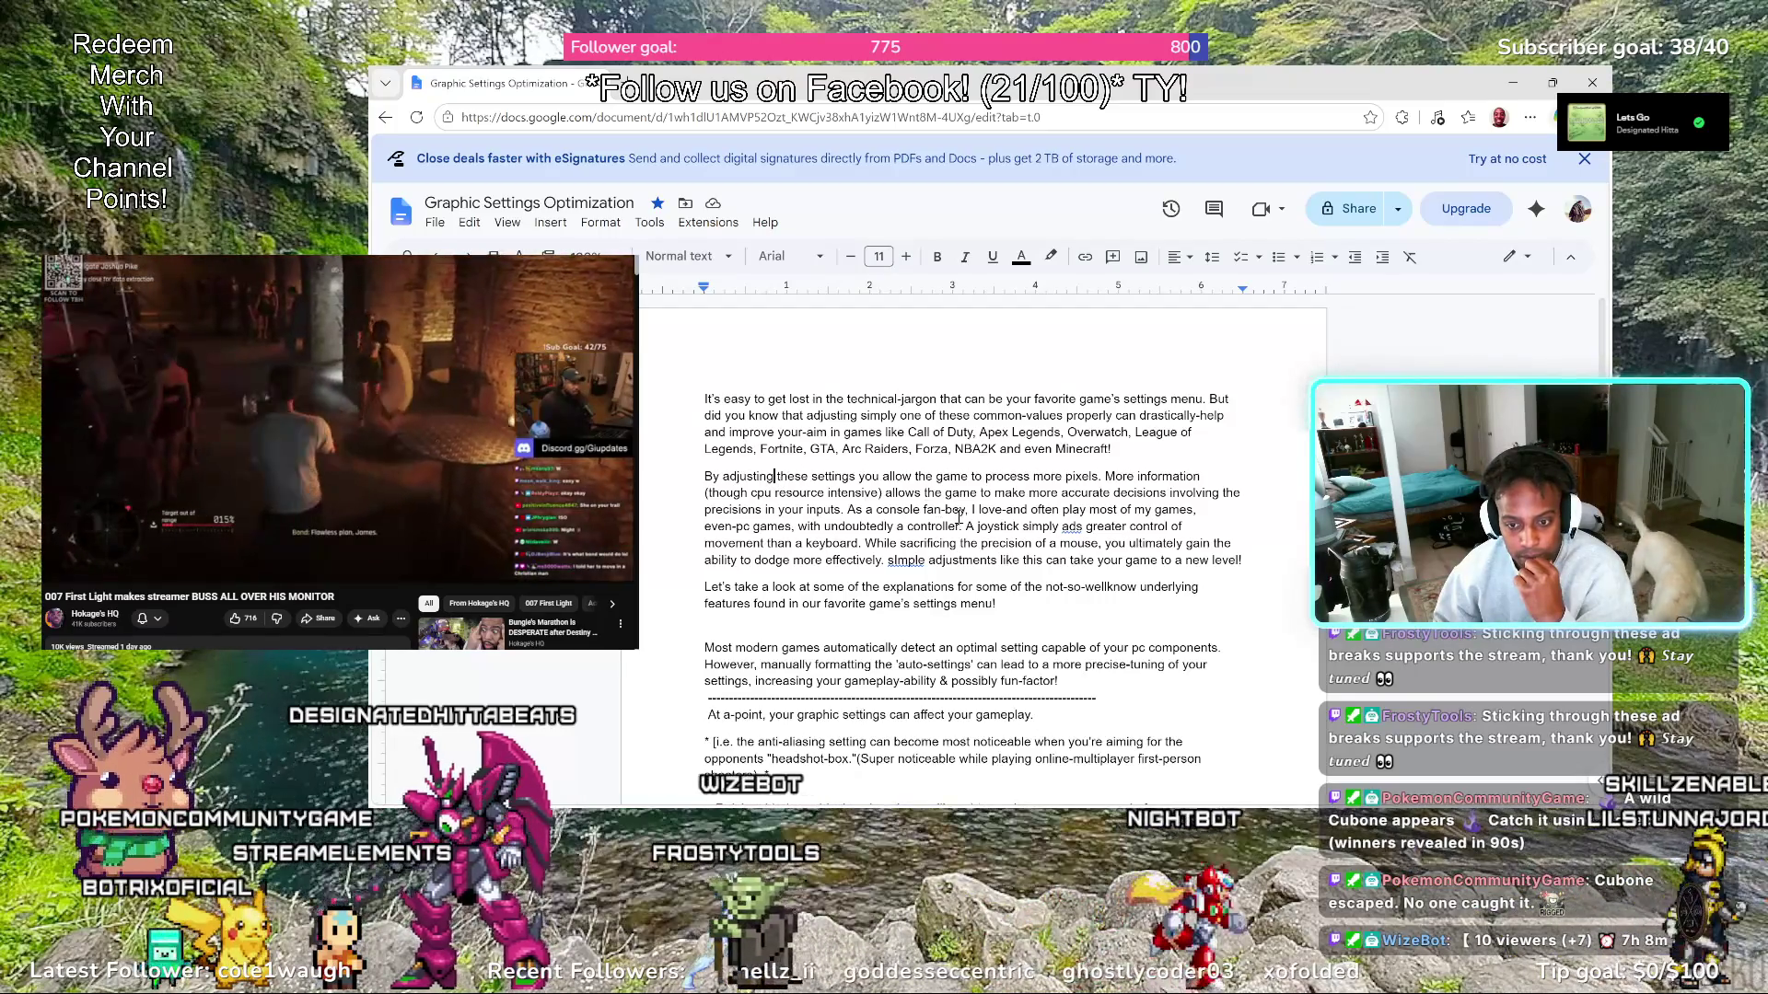
{"action": "key", "text": "BackSpace"}
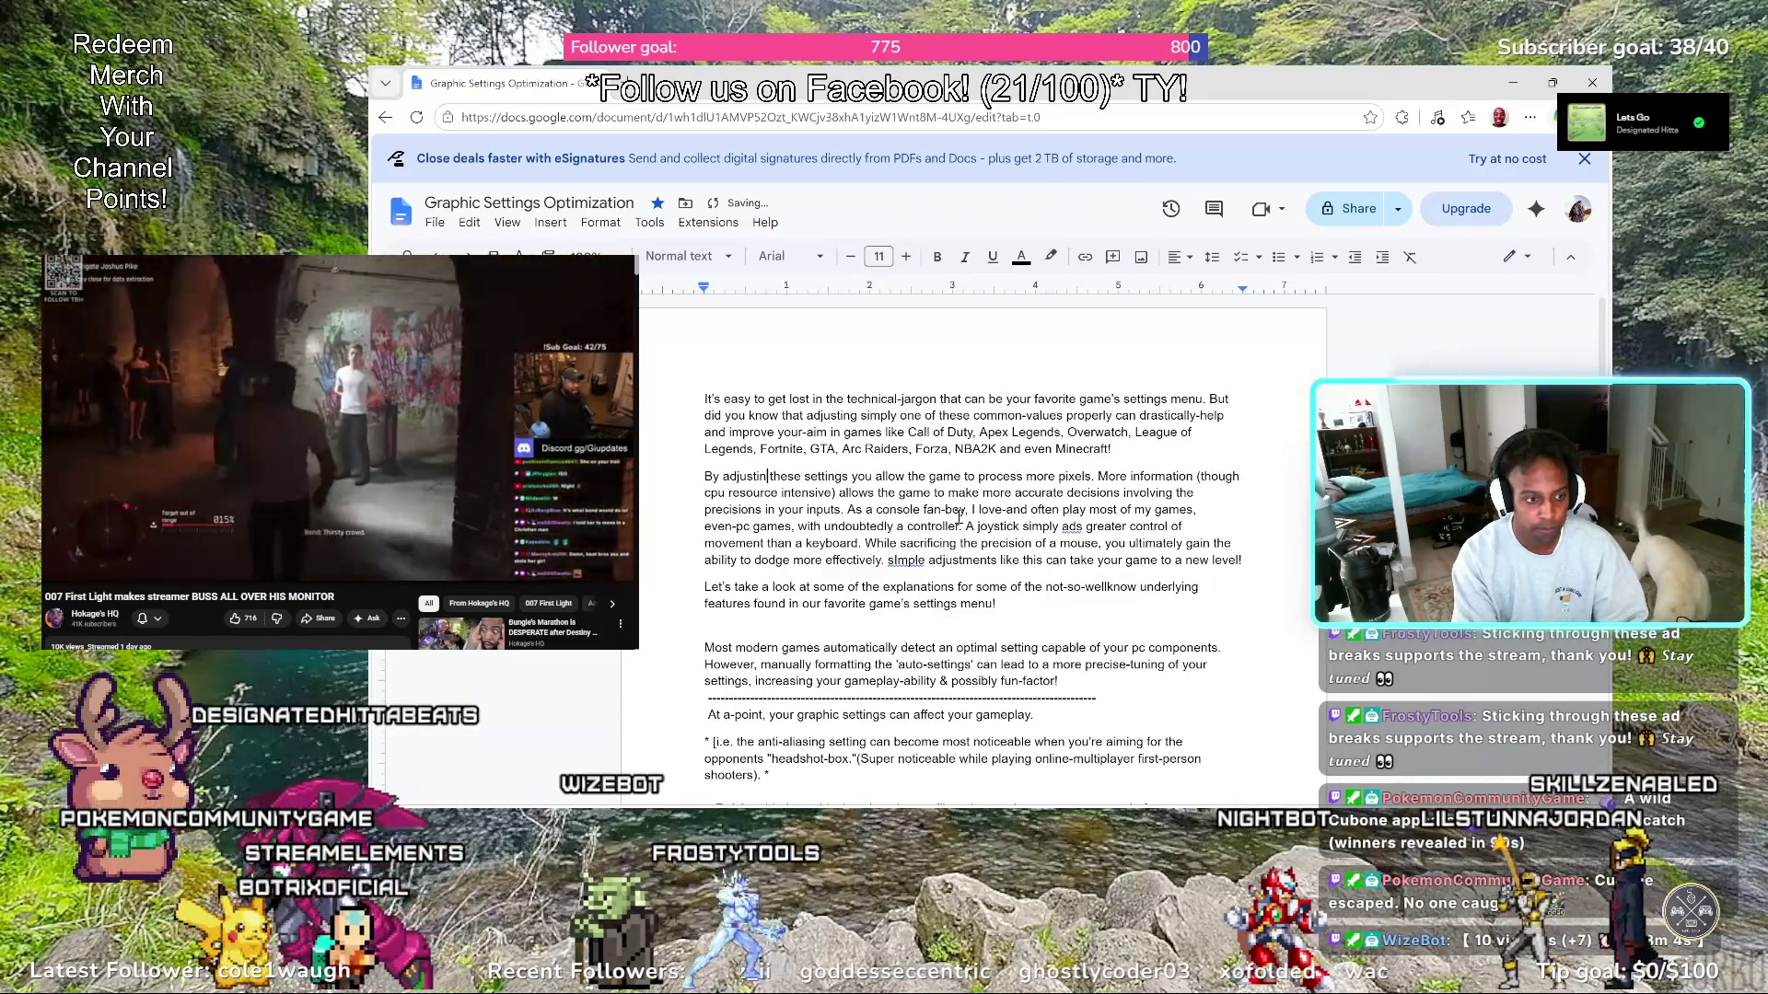
{"action": "key", "text": "BackSpace"}
{"action": "key", "text": "BackSpace"}
{"action": "key", "text": "BackSpace"}
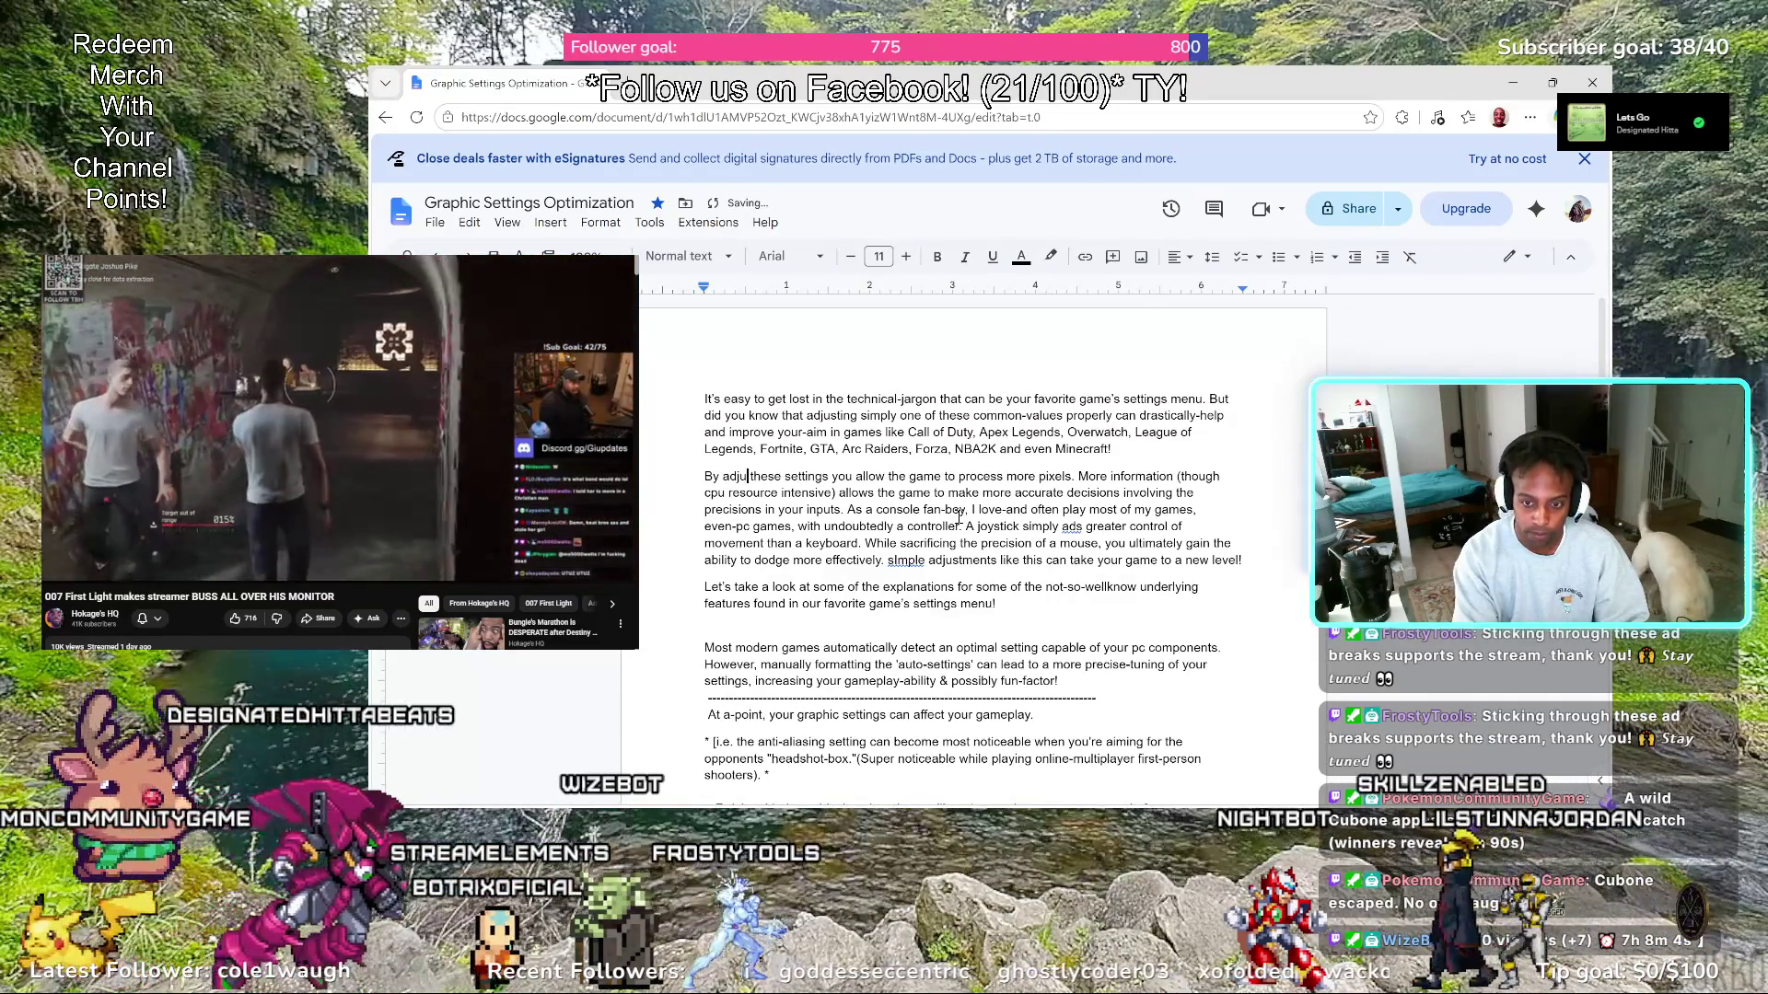
{"action": "key", "text": "BackSpace"}
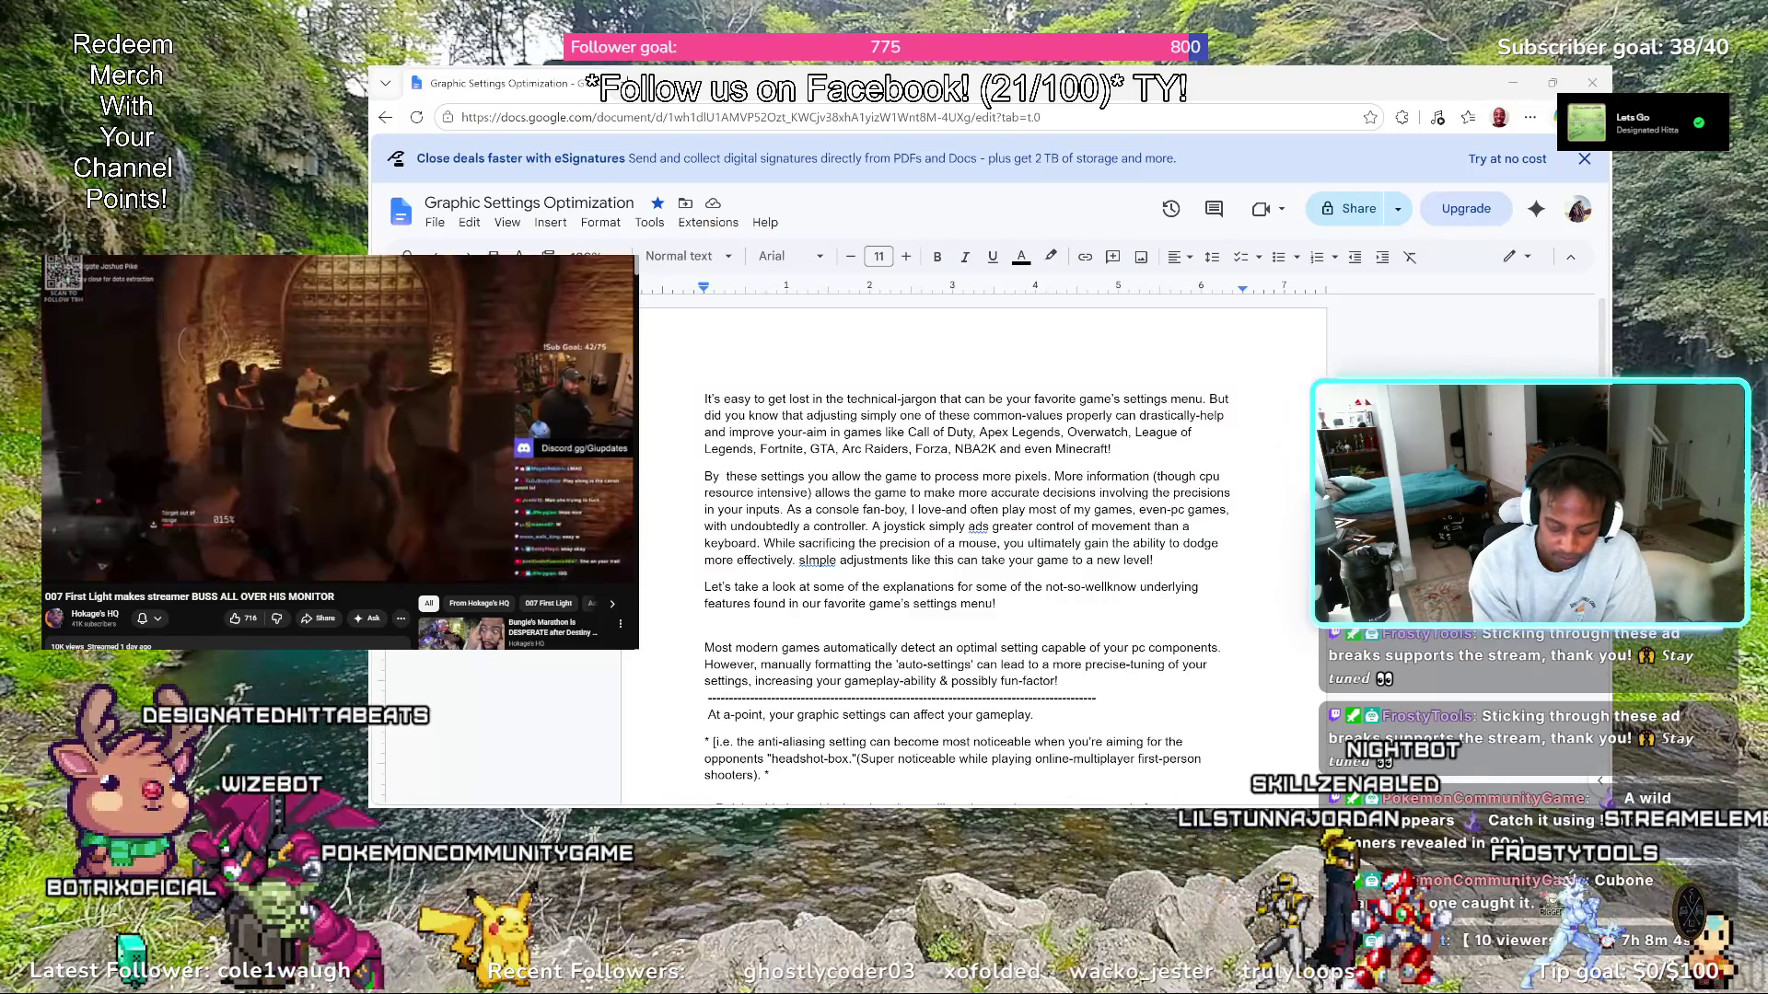
{"action": "key", "text": "j"}
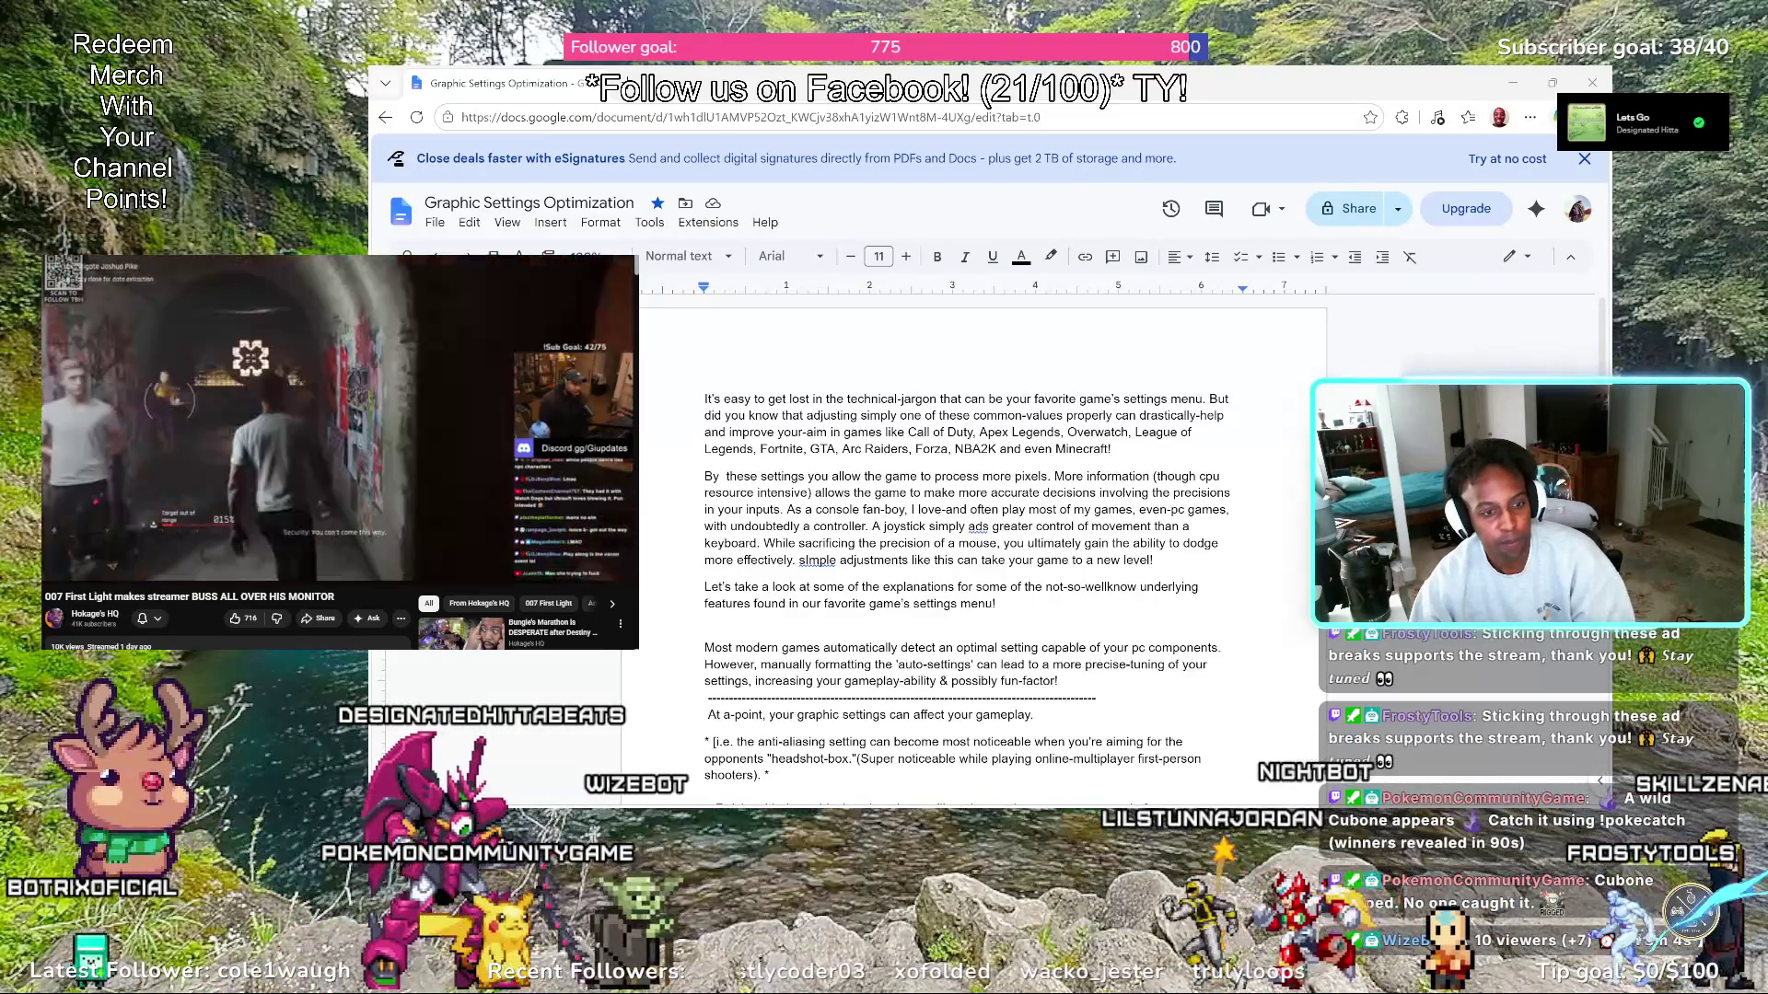
{"action": "key", "text": "j"}
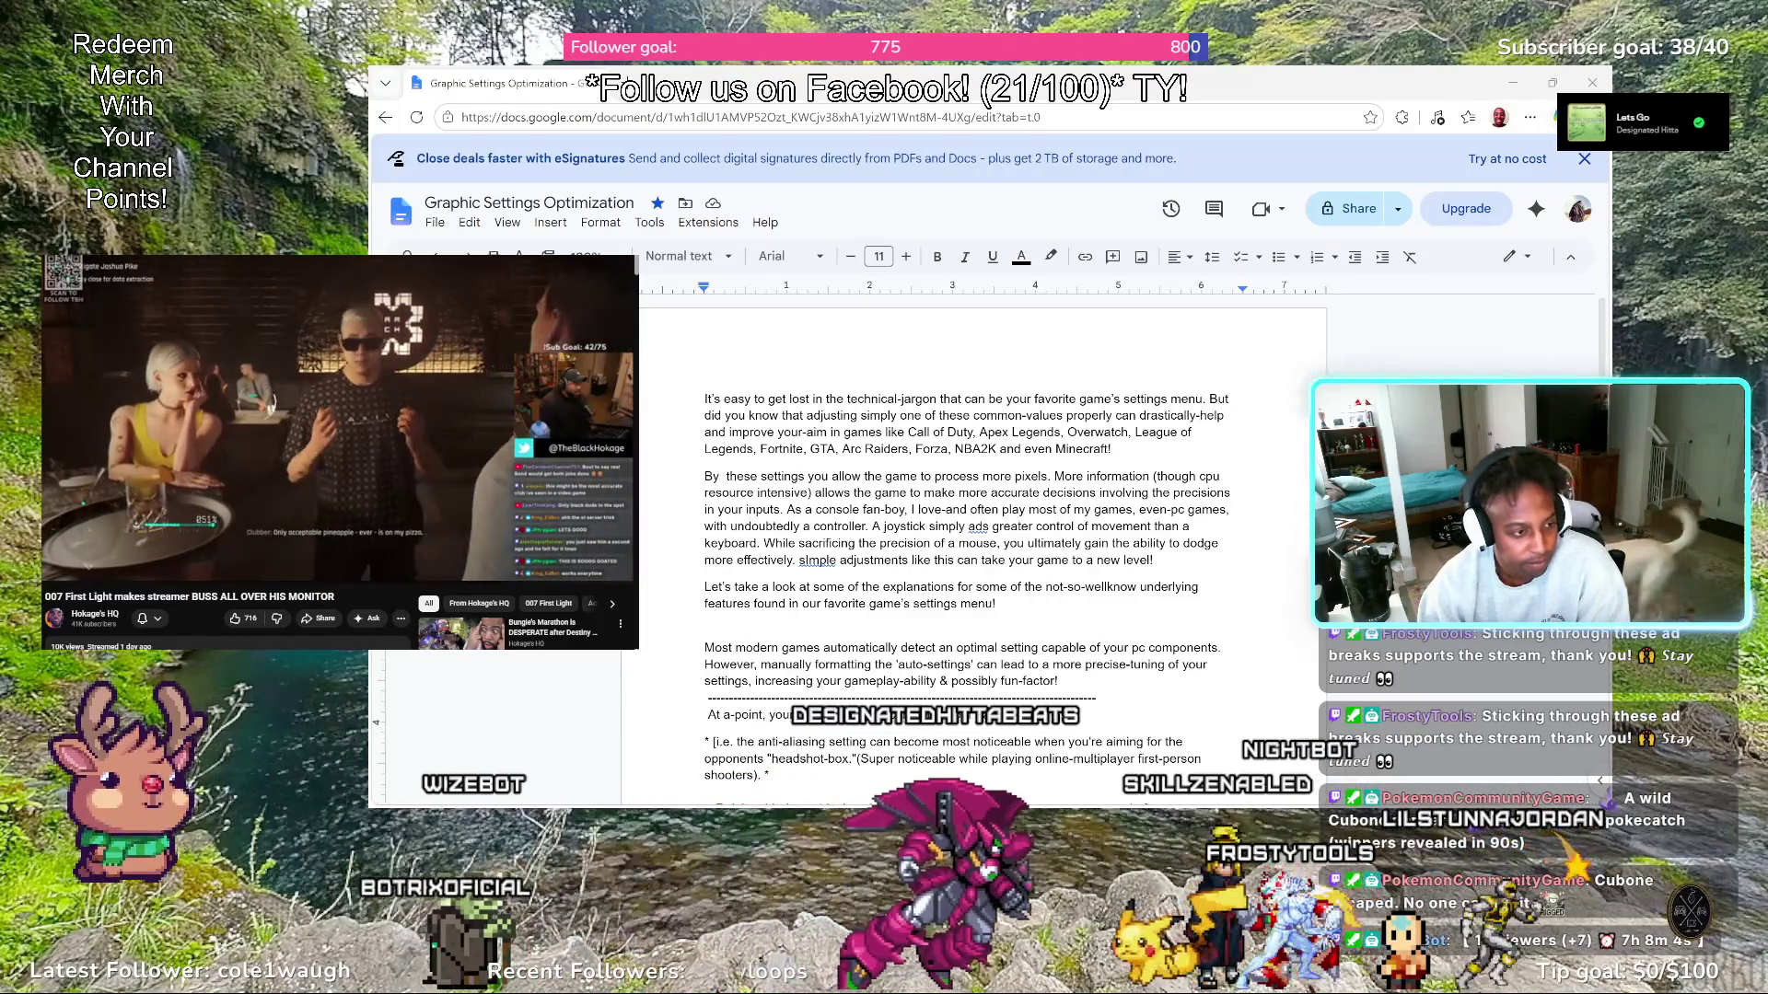
{"action": "key", "text": "Left"}
{"action": "key", "text": "Left"}
{"action": "key", "text": "Left"}
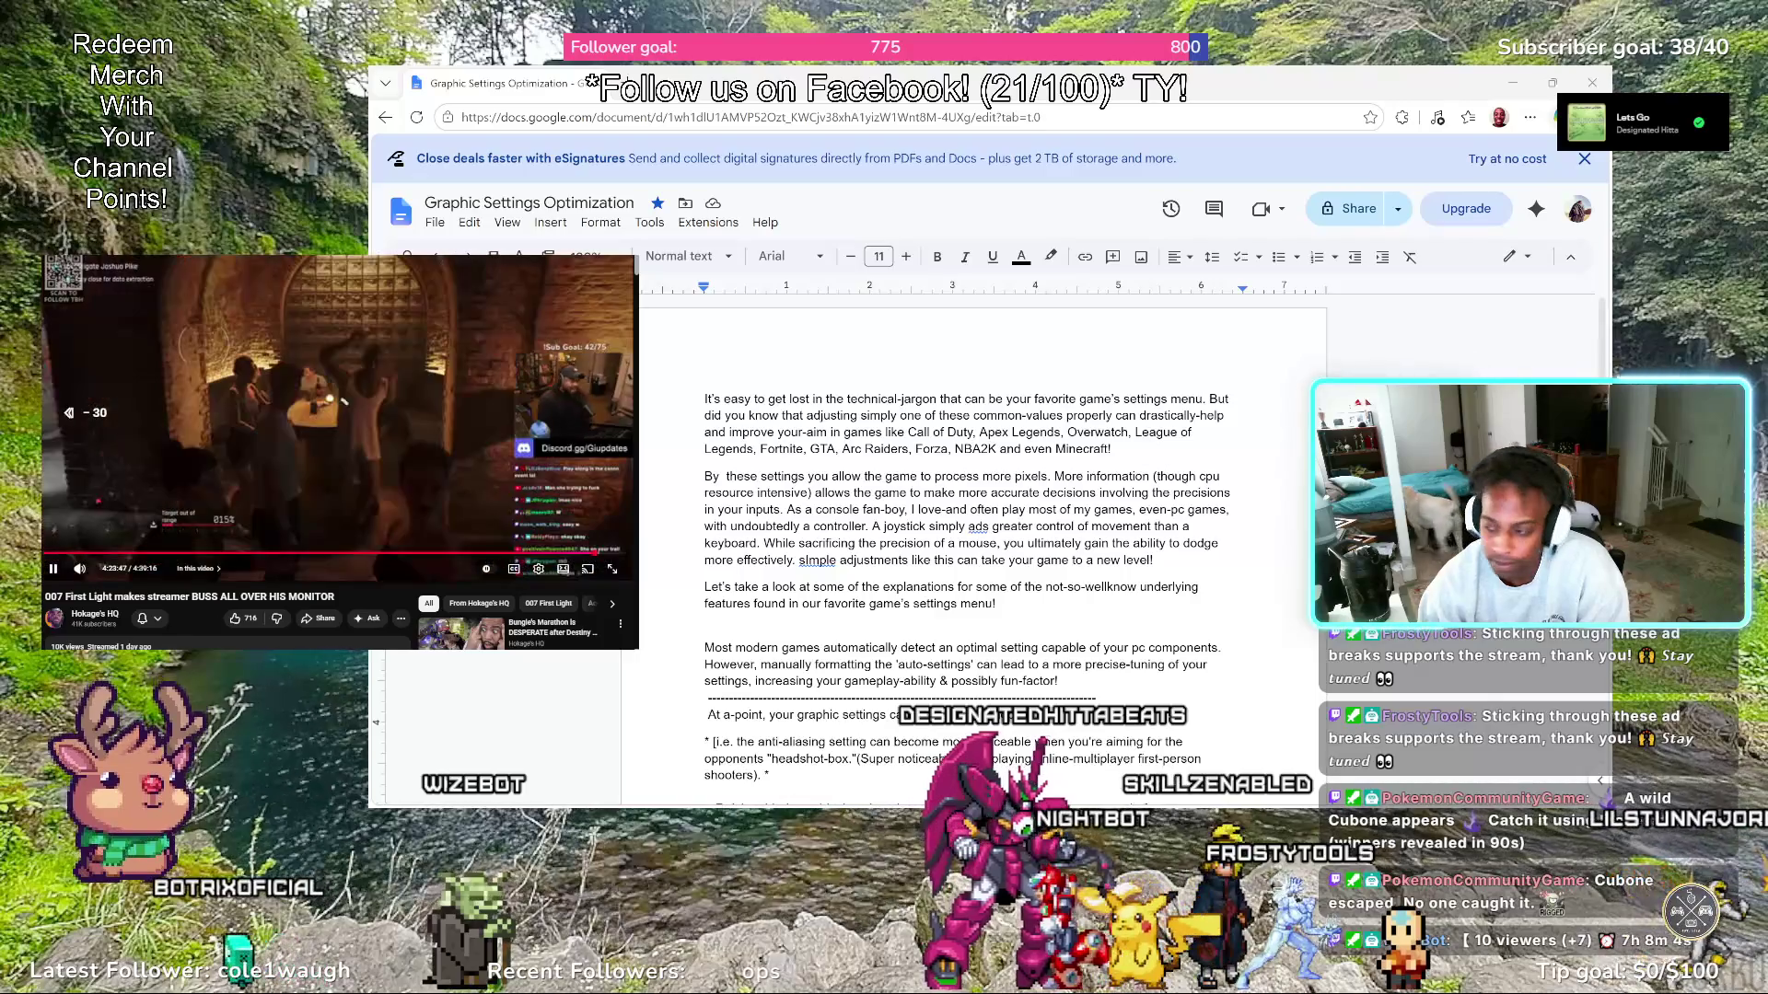
{"action": "key", "text": "Left"}
{"action": "key", "text": "Left"}
{"action": "key", "text": "Left"}
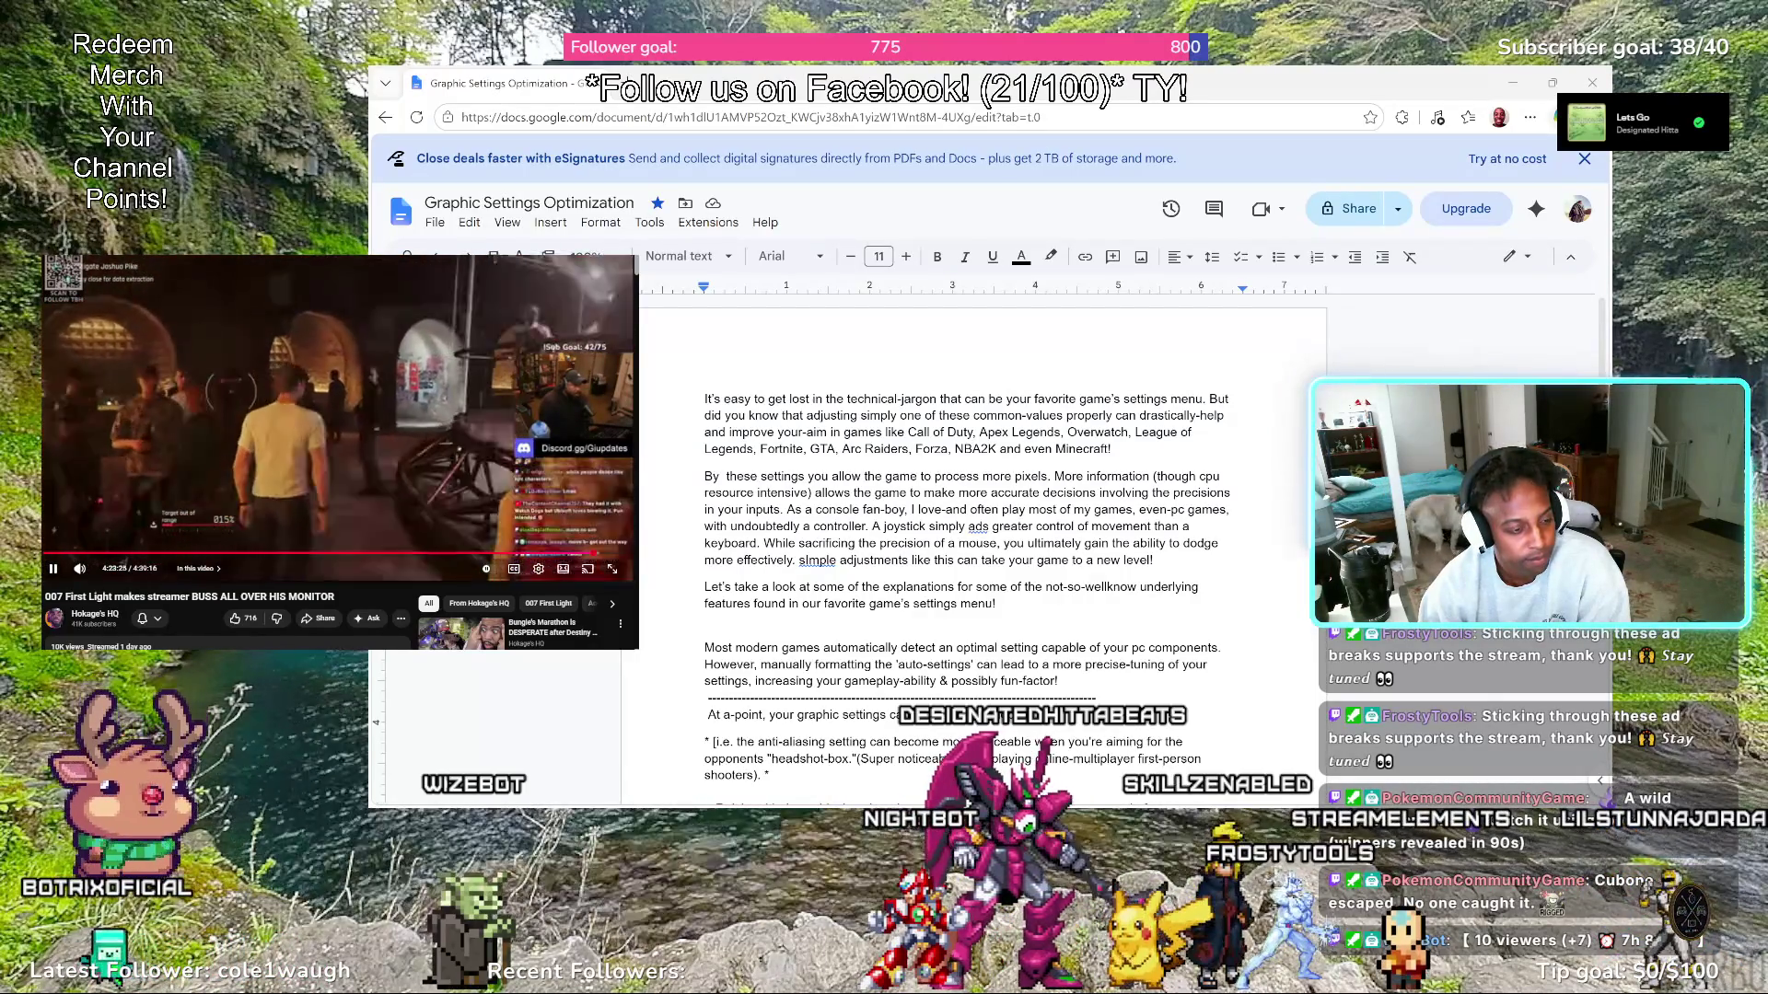
{"action": "key", "text": "Left"}
{"action": "key", "text": "Left"}
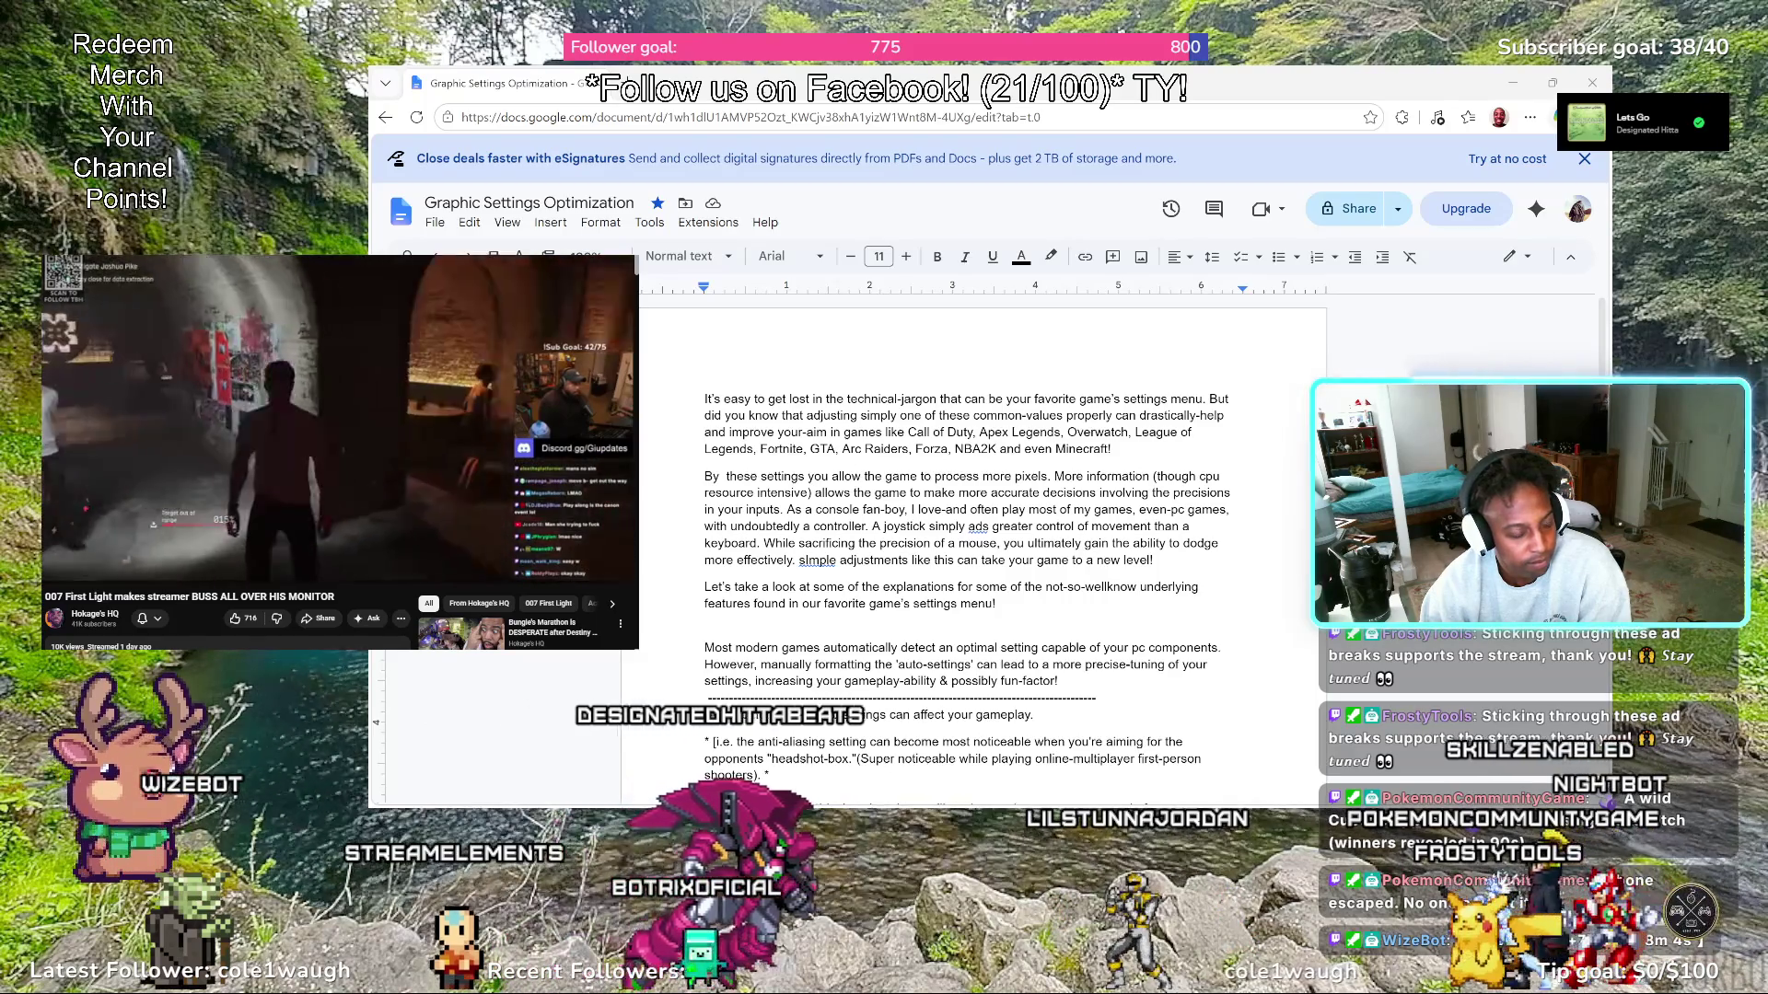
{"action": "key", "text": "Left"}
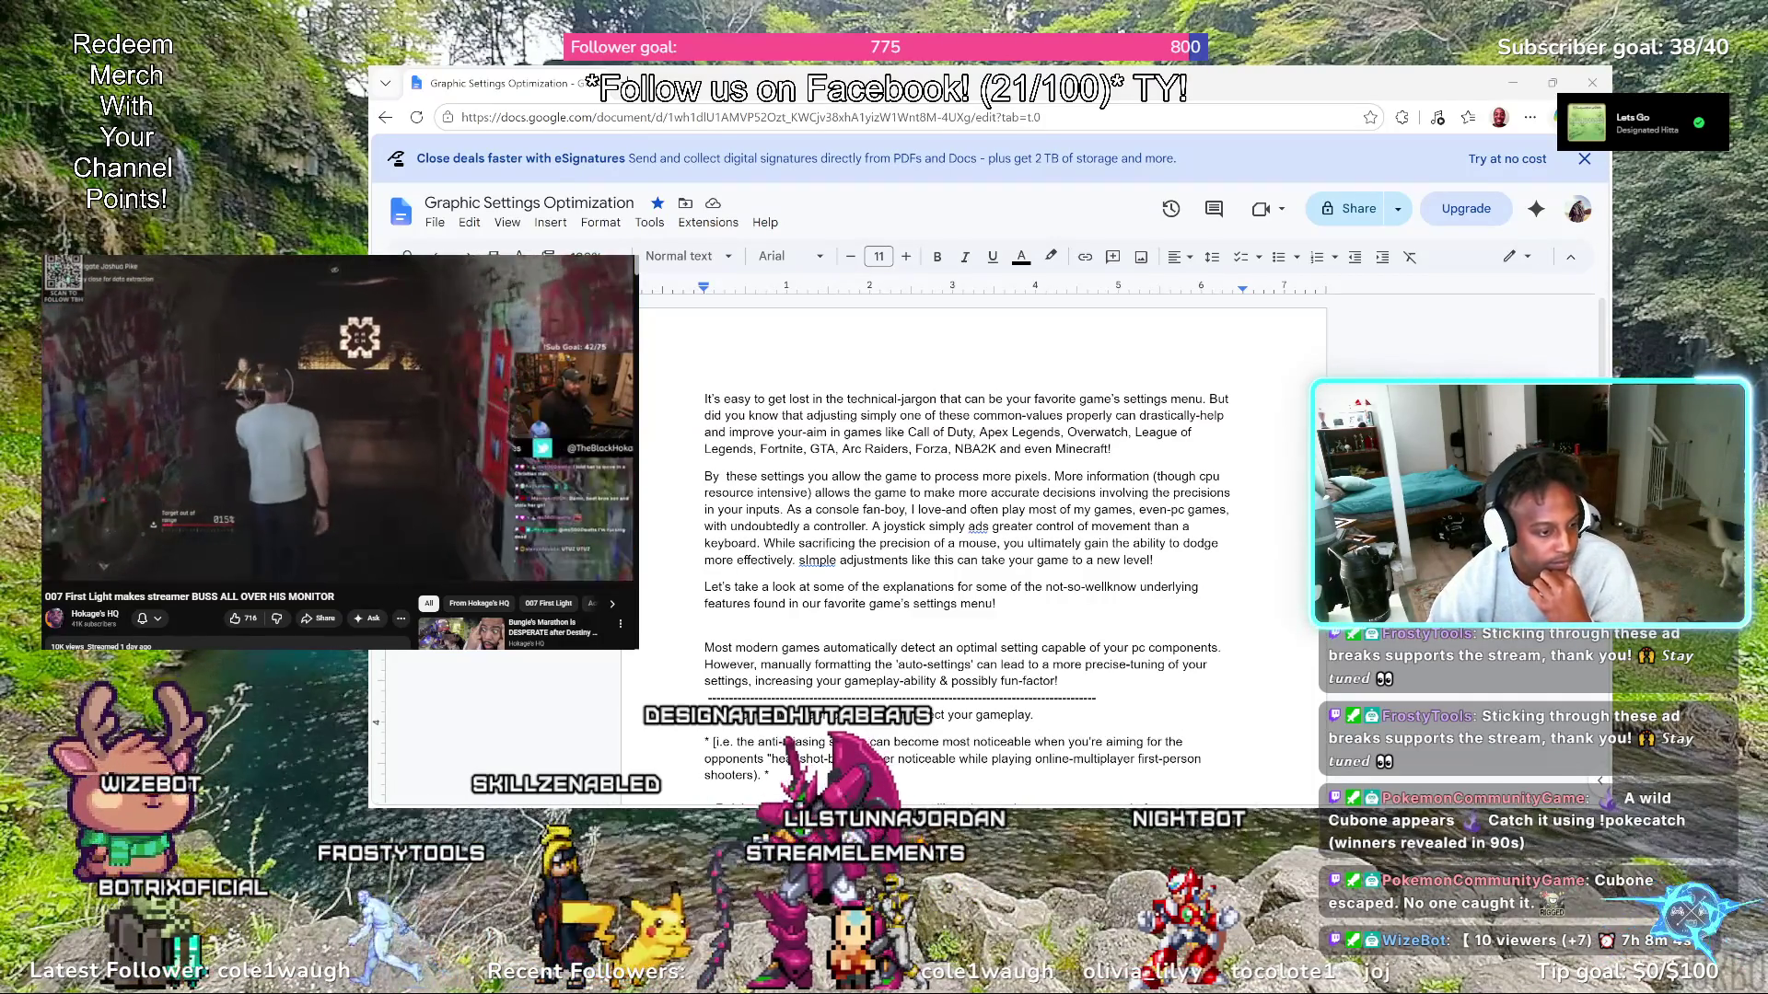
{"action": "key", "text": "Left"}
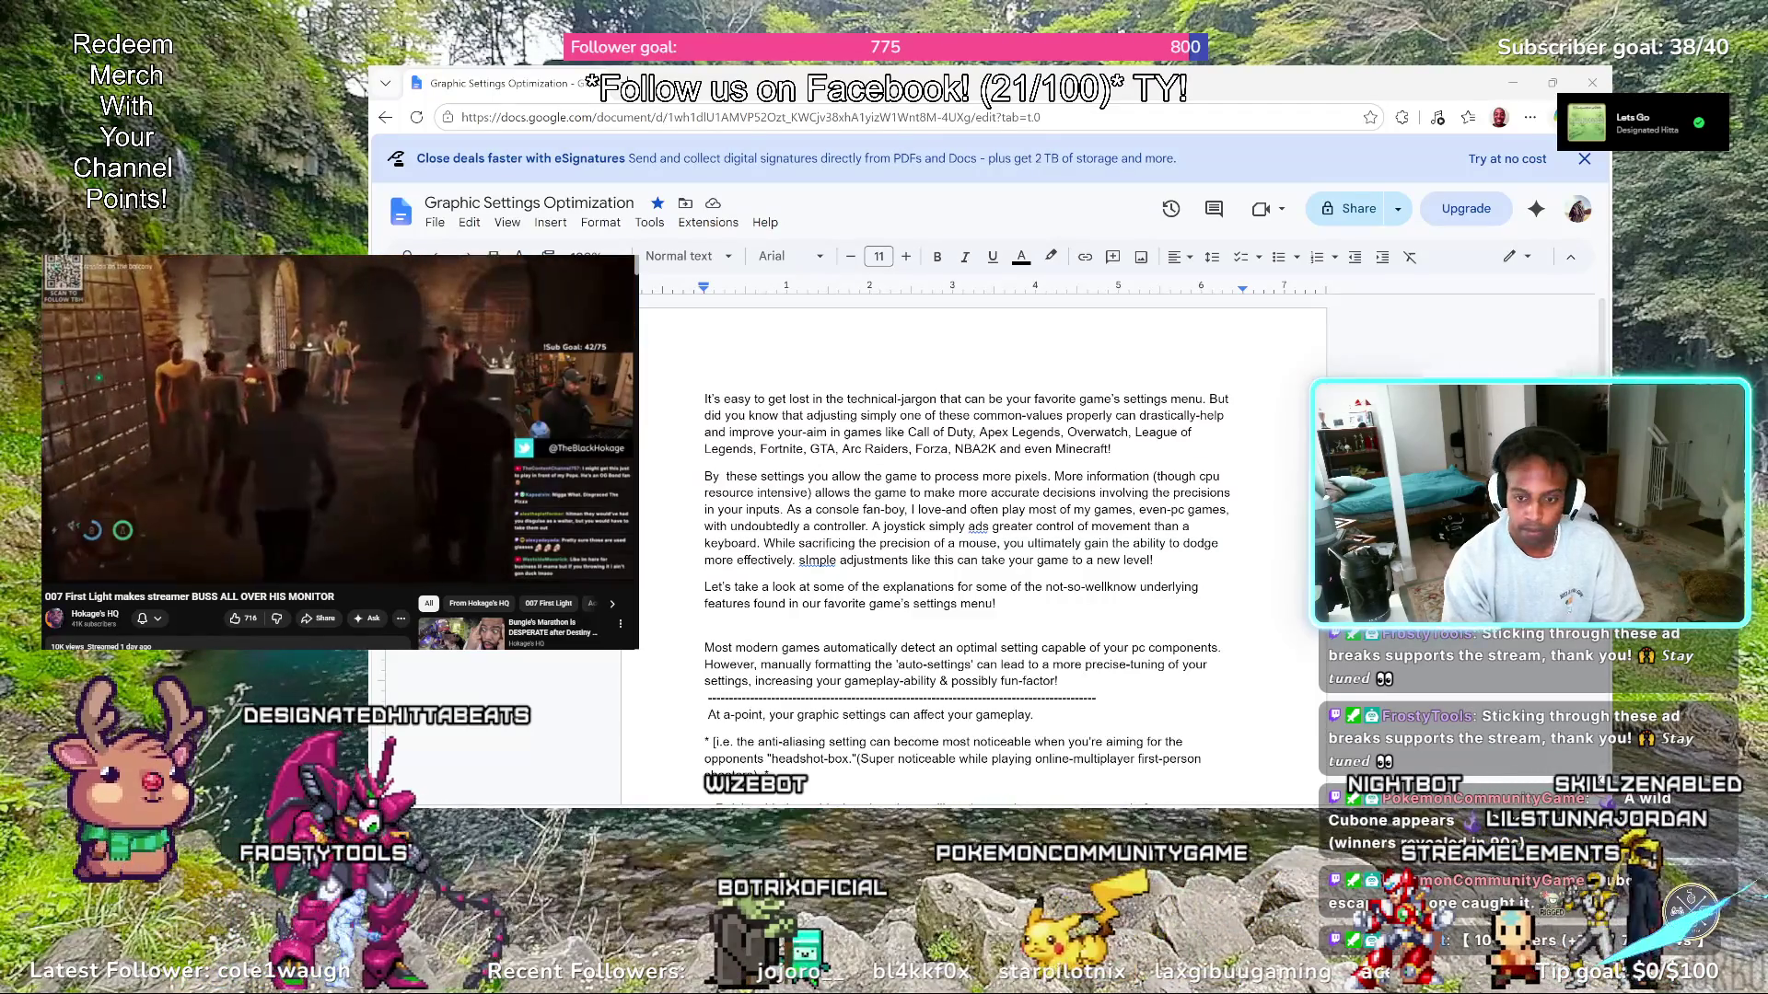
{"action": "key", "text": "m"}
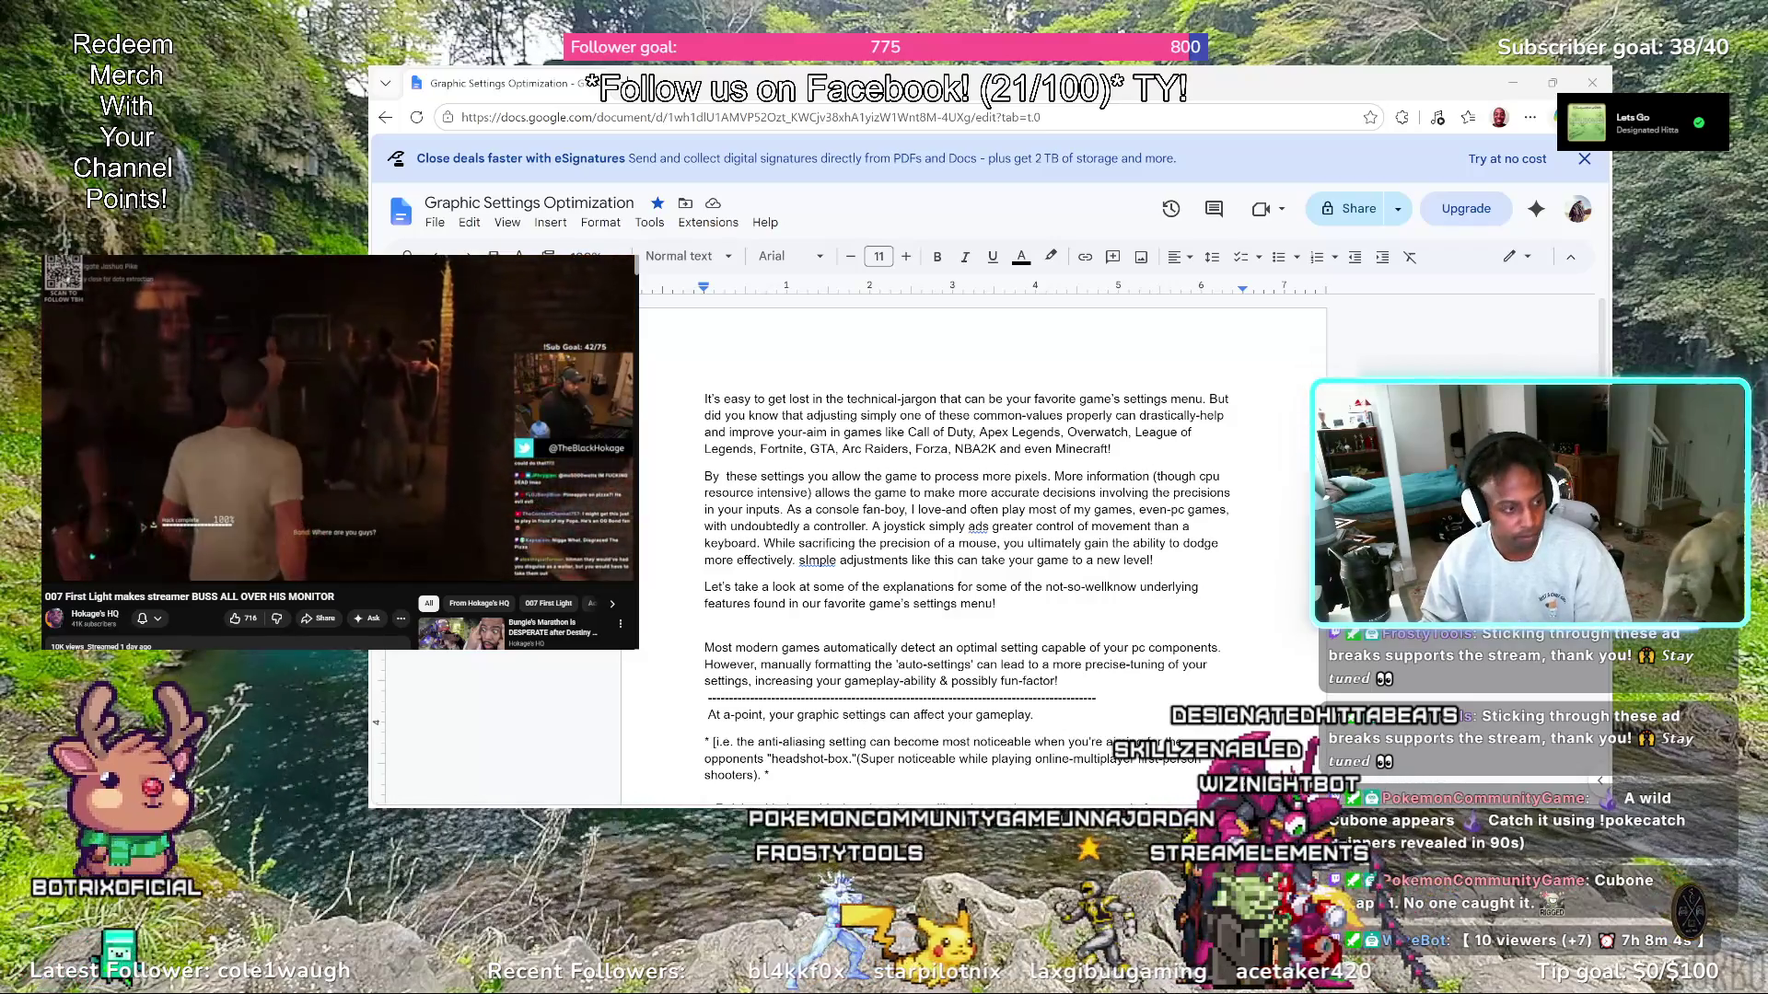
{"action": "key", "text": "j"}
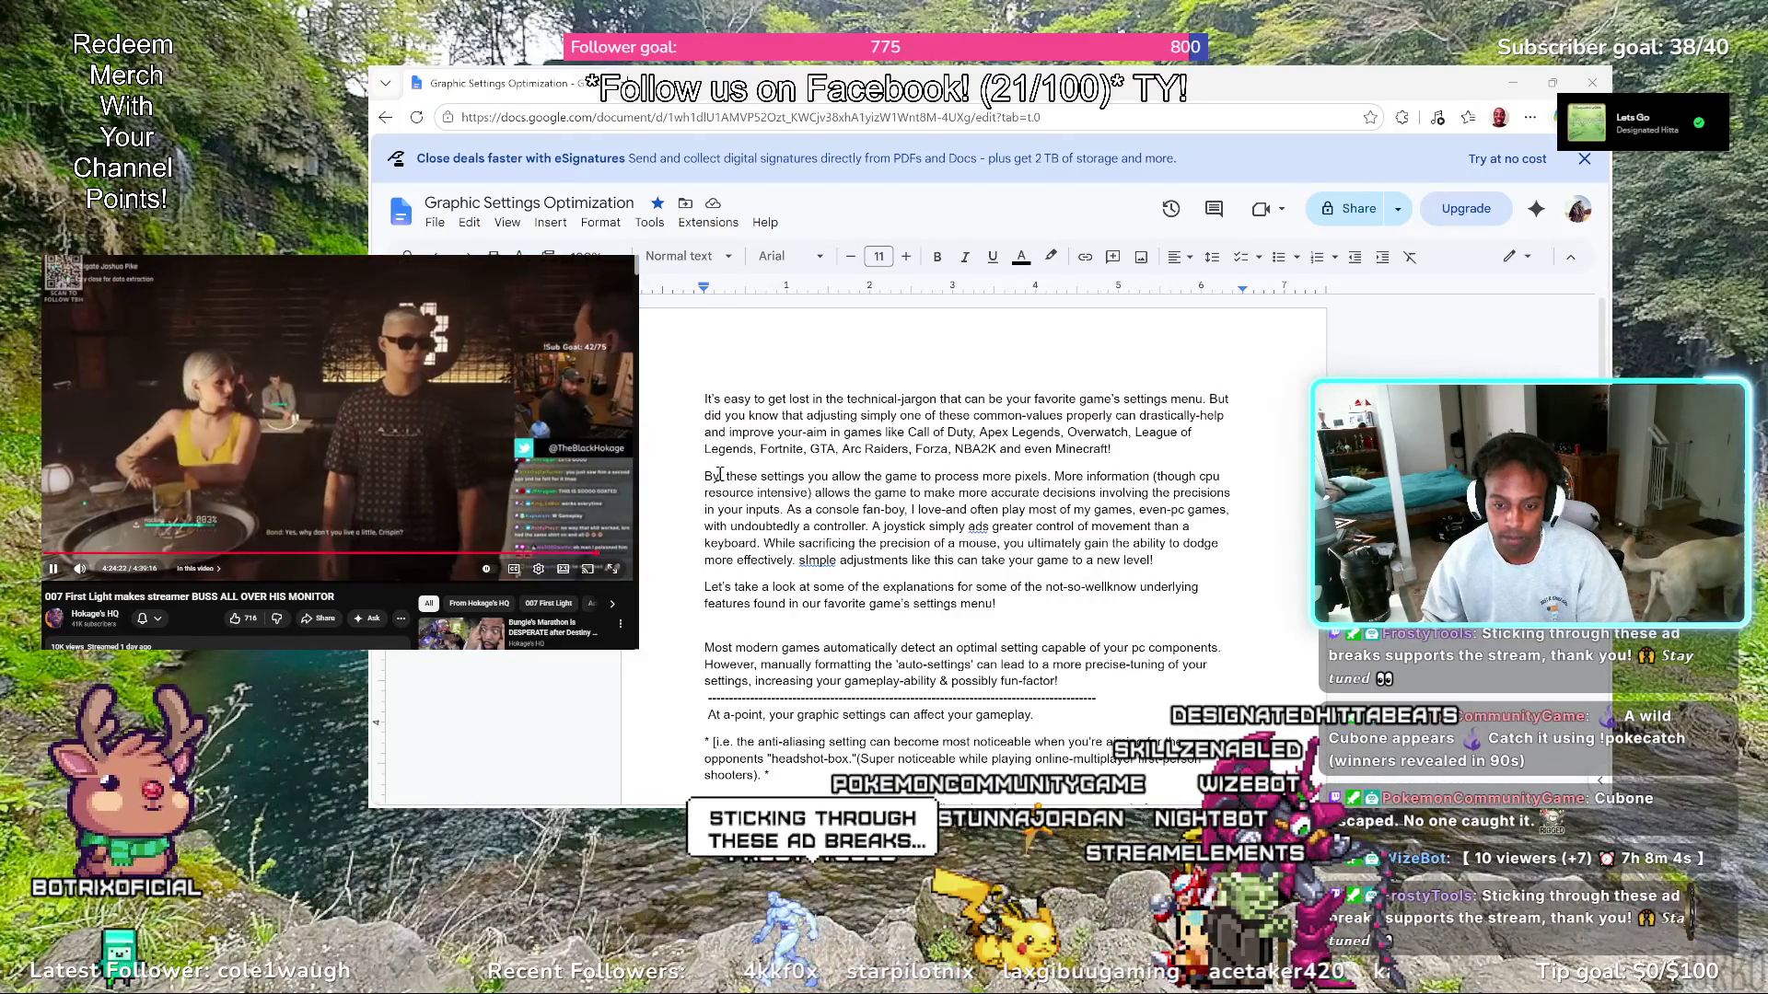
Insert 'maxximizing' after 'By' in paragraph two and request spelling suggestions
{"action": "left_click", "coordinate": [770, 476]}
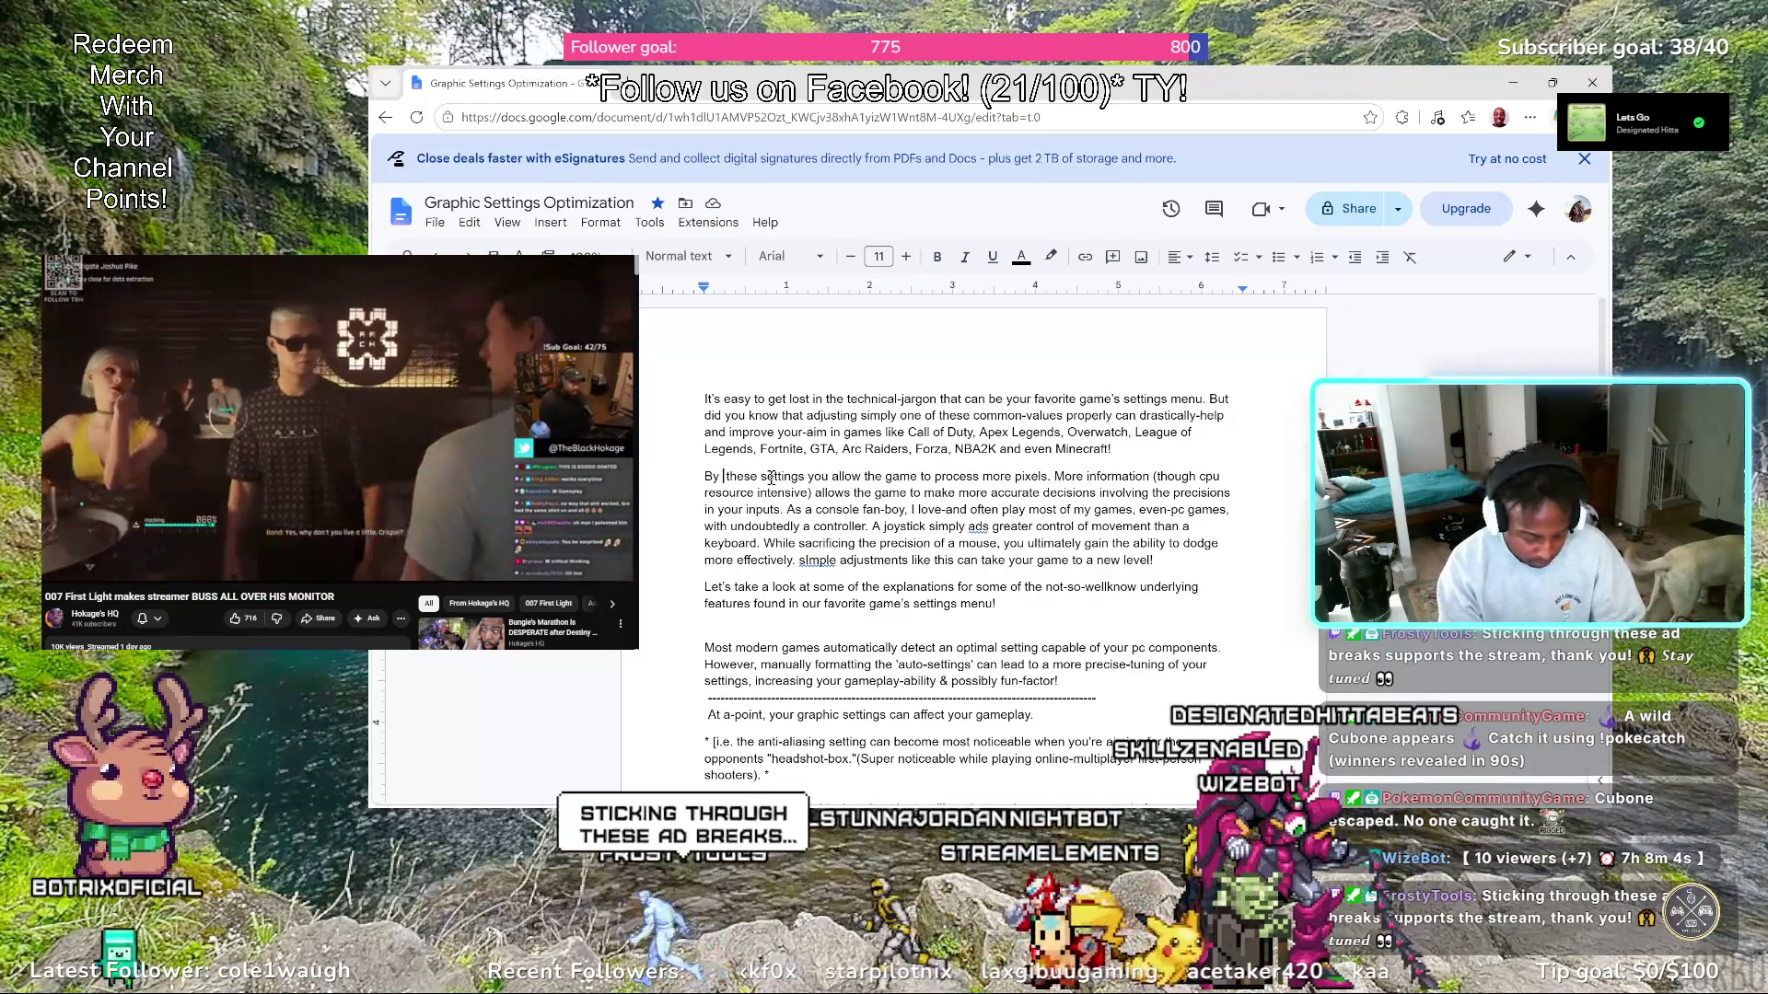
{"action": "type", "text": "maximi"}
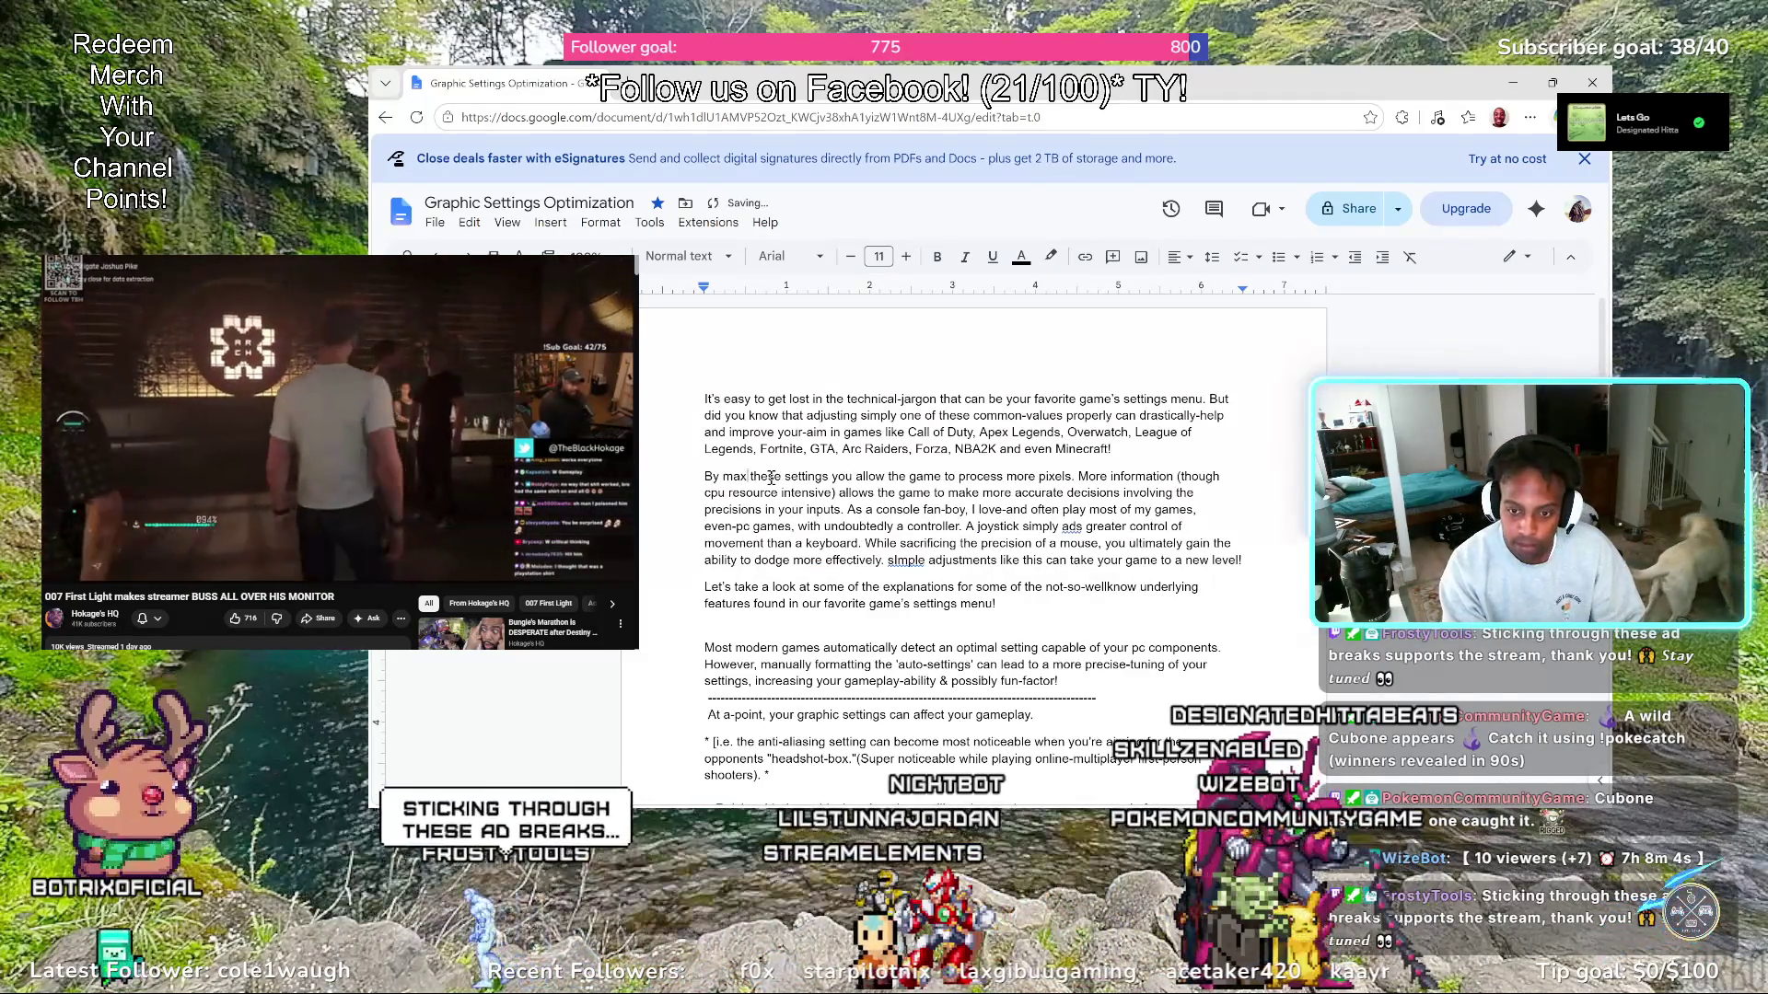
{"action": "type", "text": "zing"}
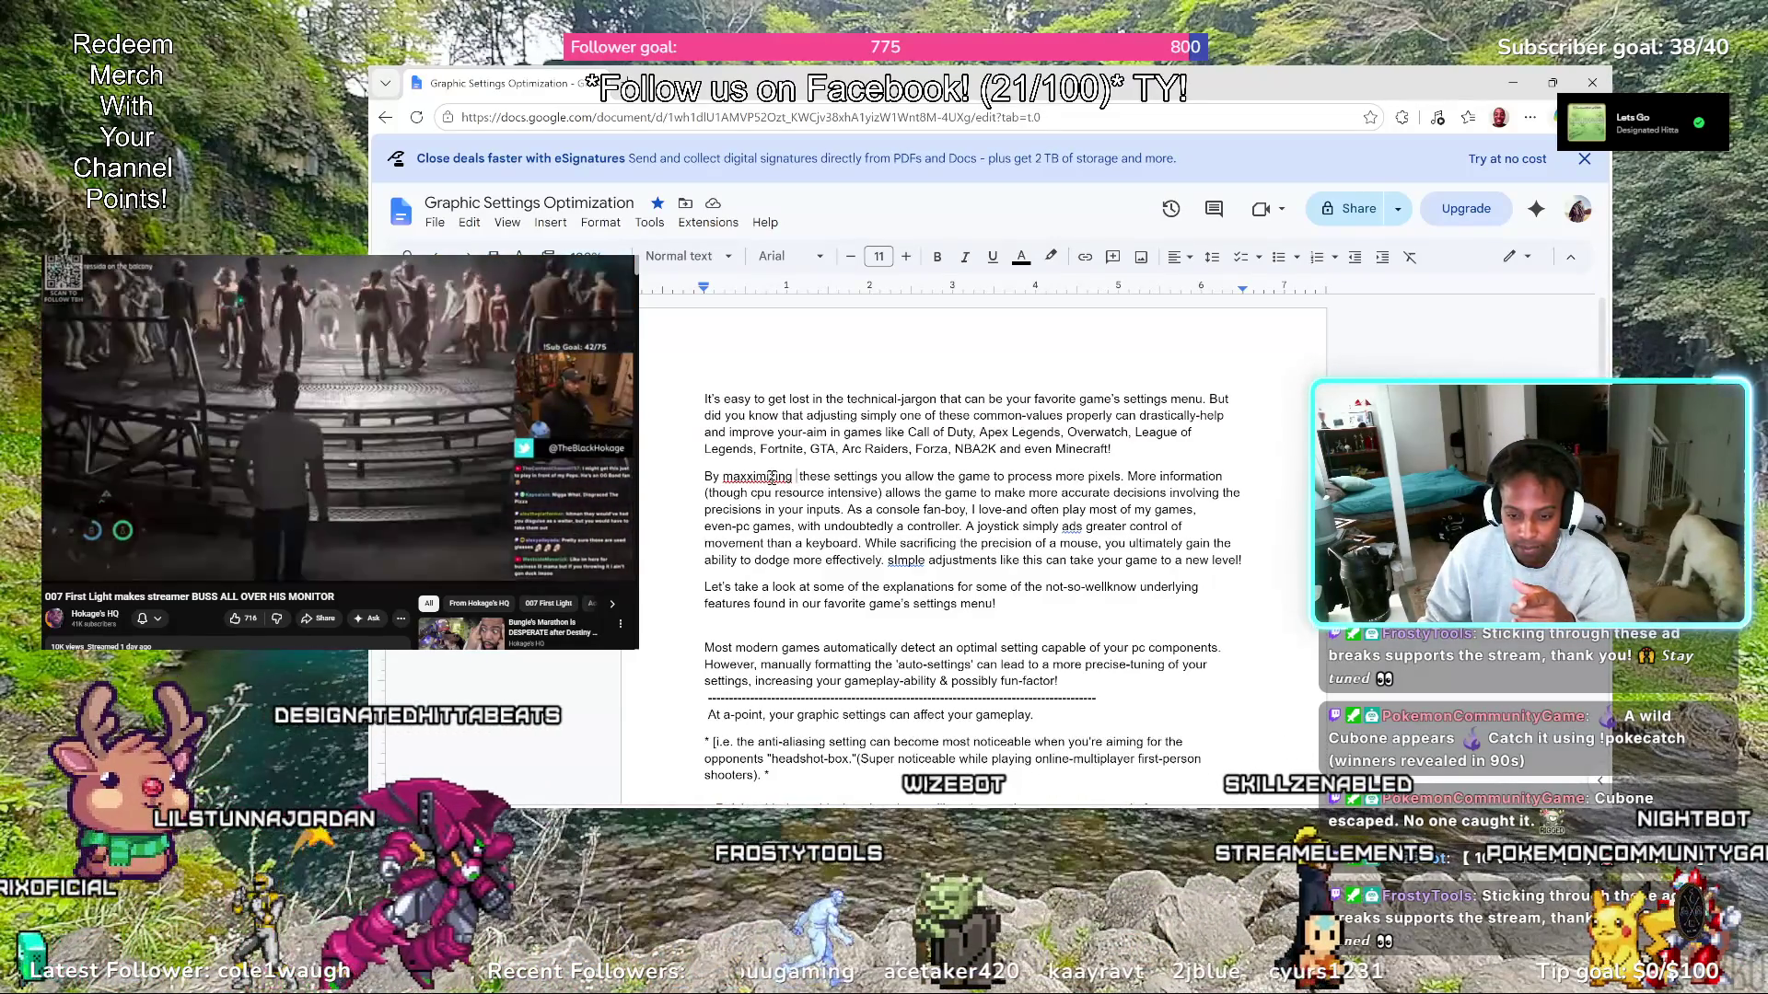
{"action": "right_click", "coordinate": [764, 477]}
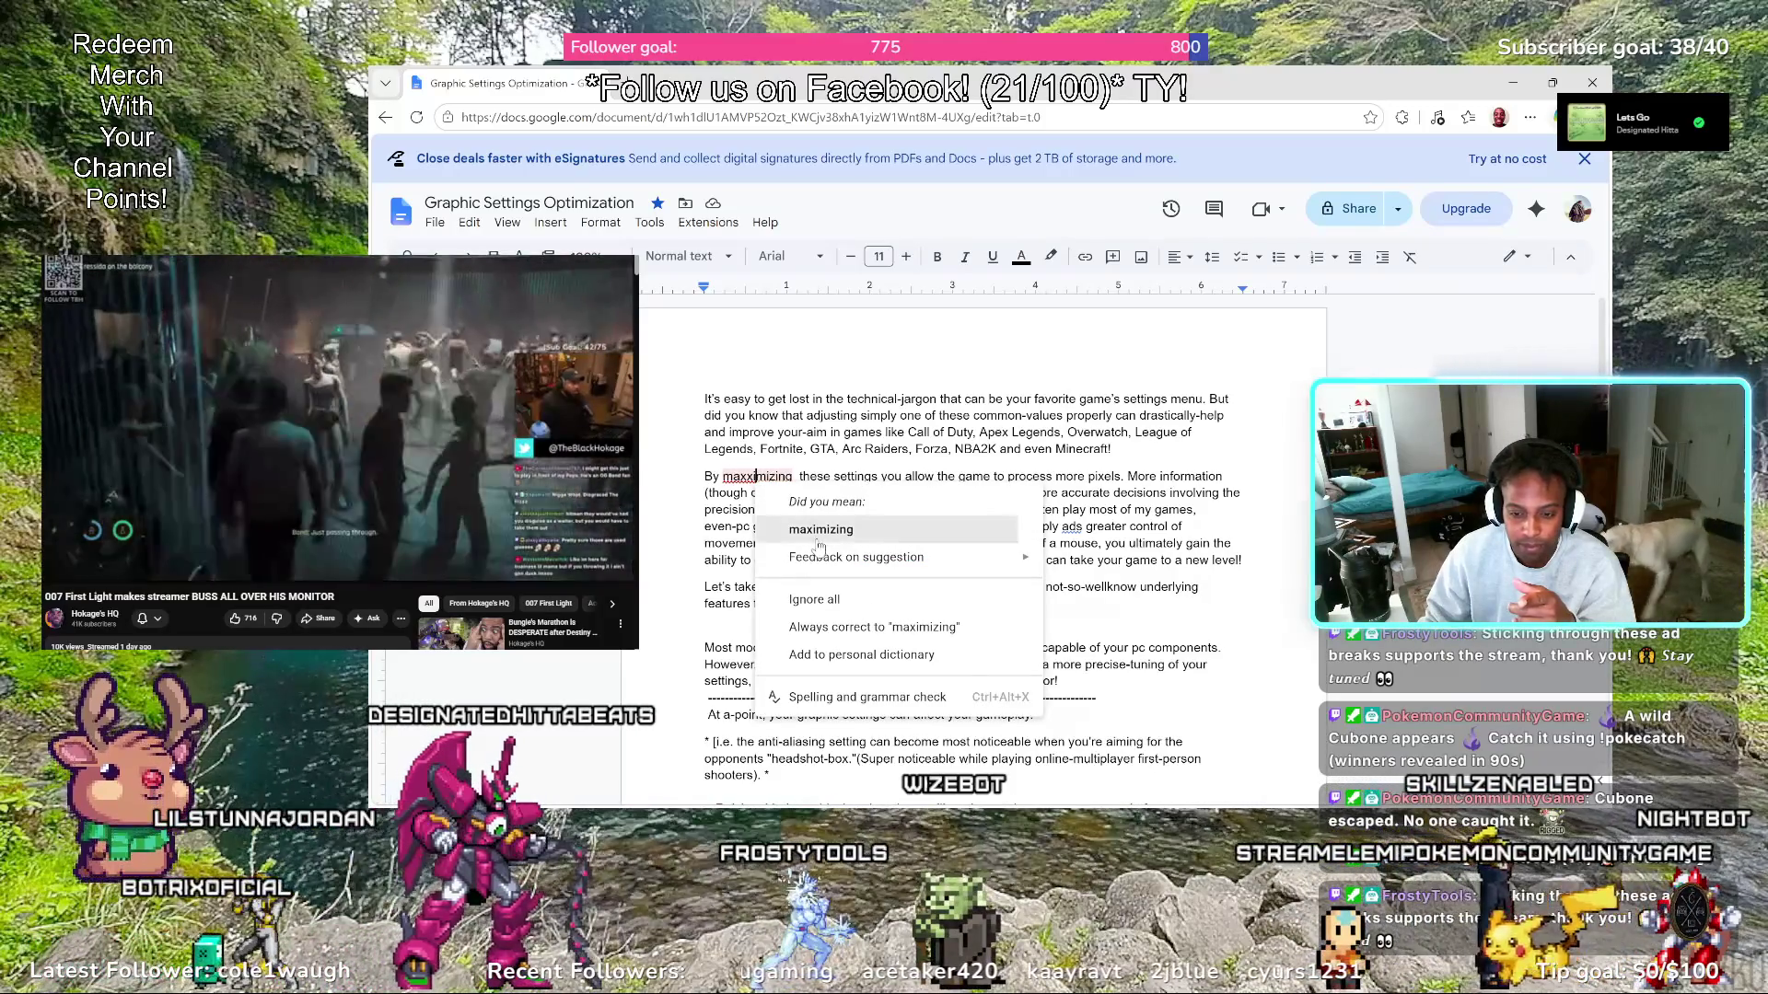
Accept the 'maximizing' correction, tidy the spacing, then erase most of the word
{"action": "left_click", "coordinate": [821, 529]}
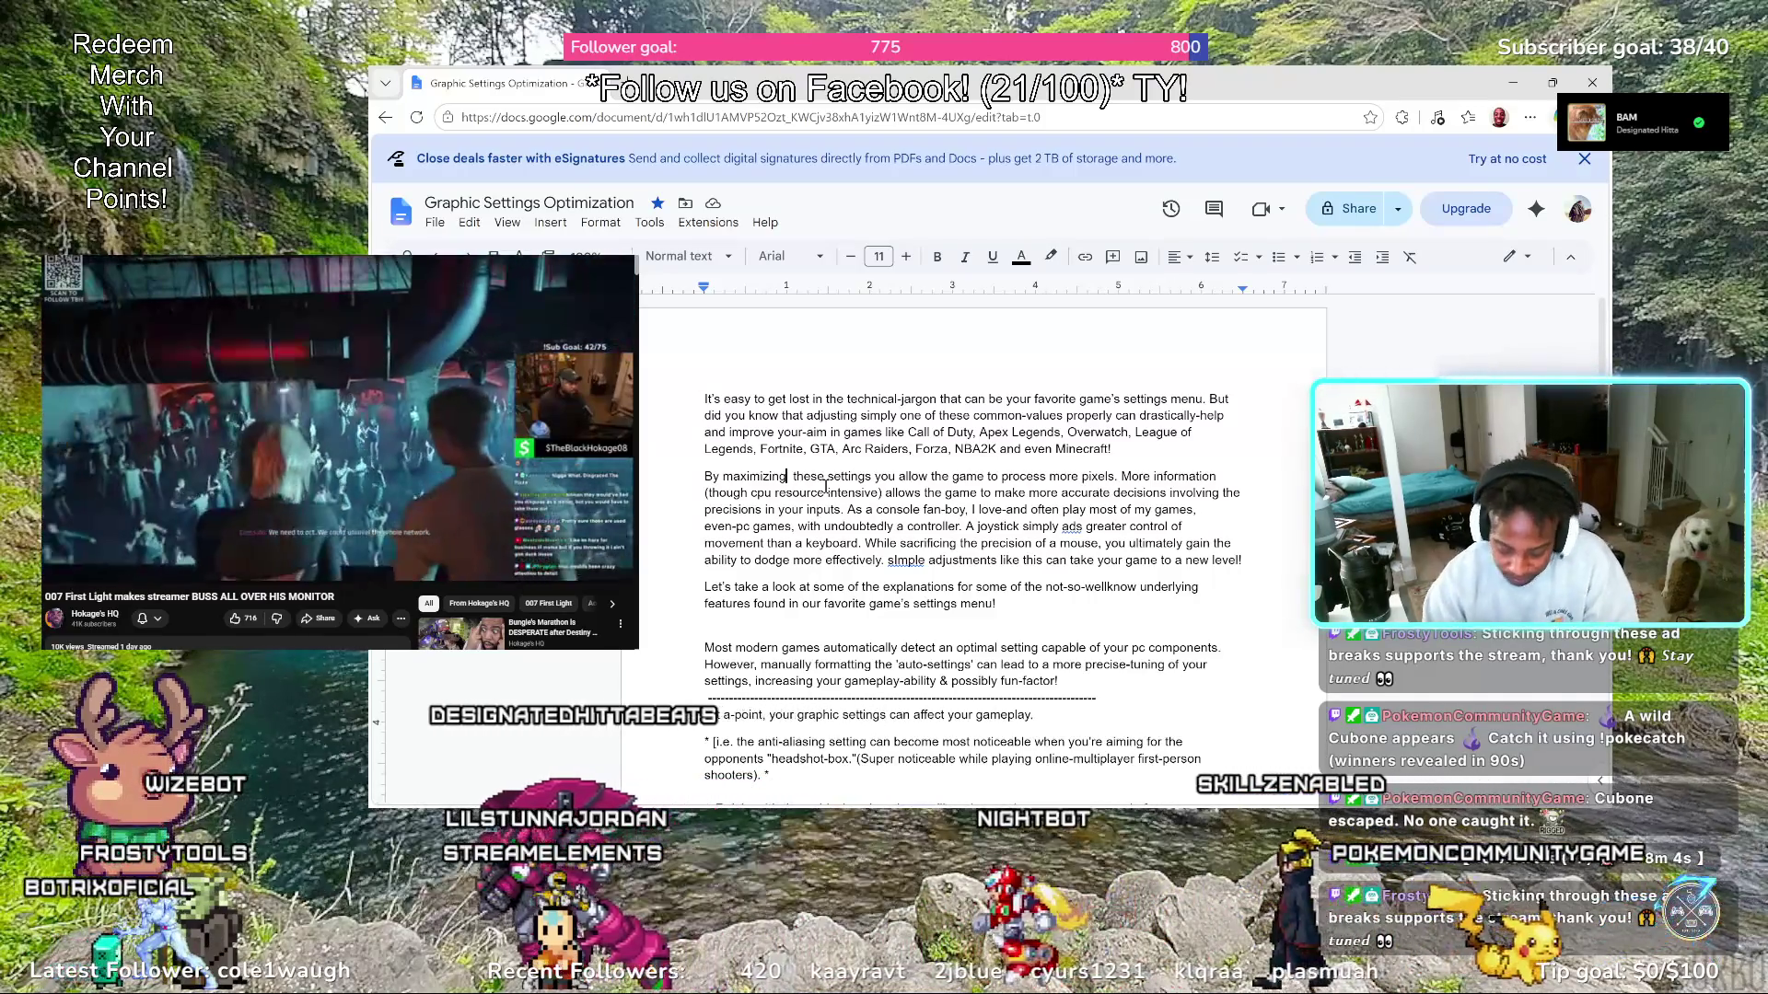
{"action": "key", "text": "Delete"}
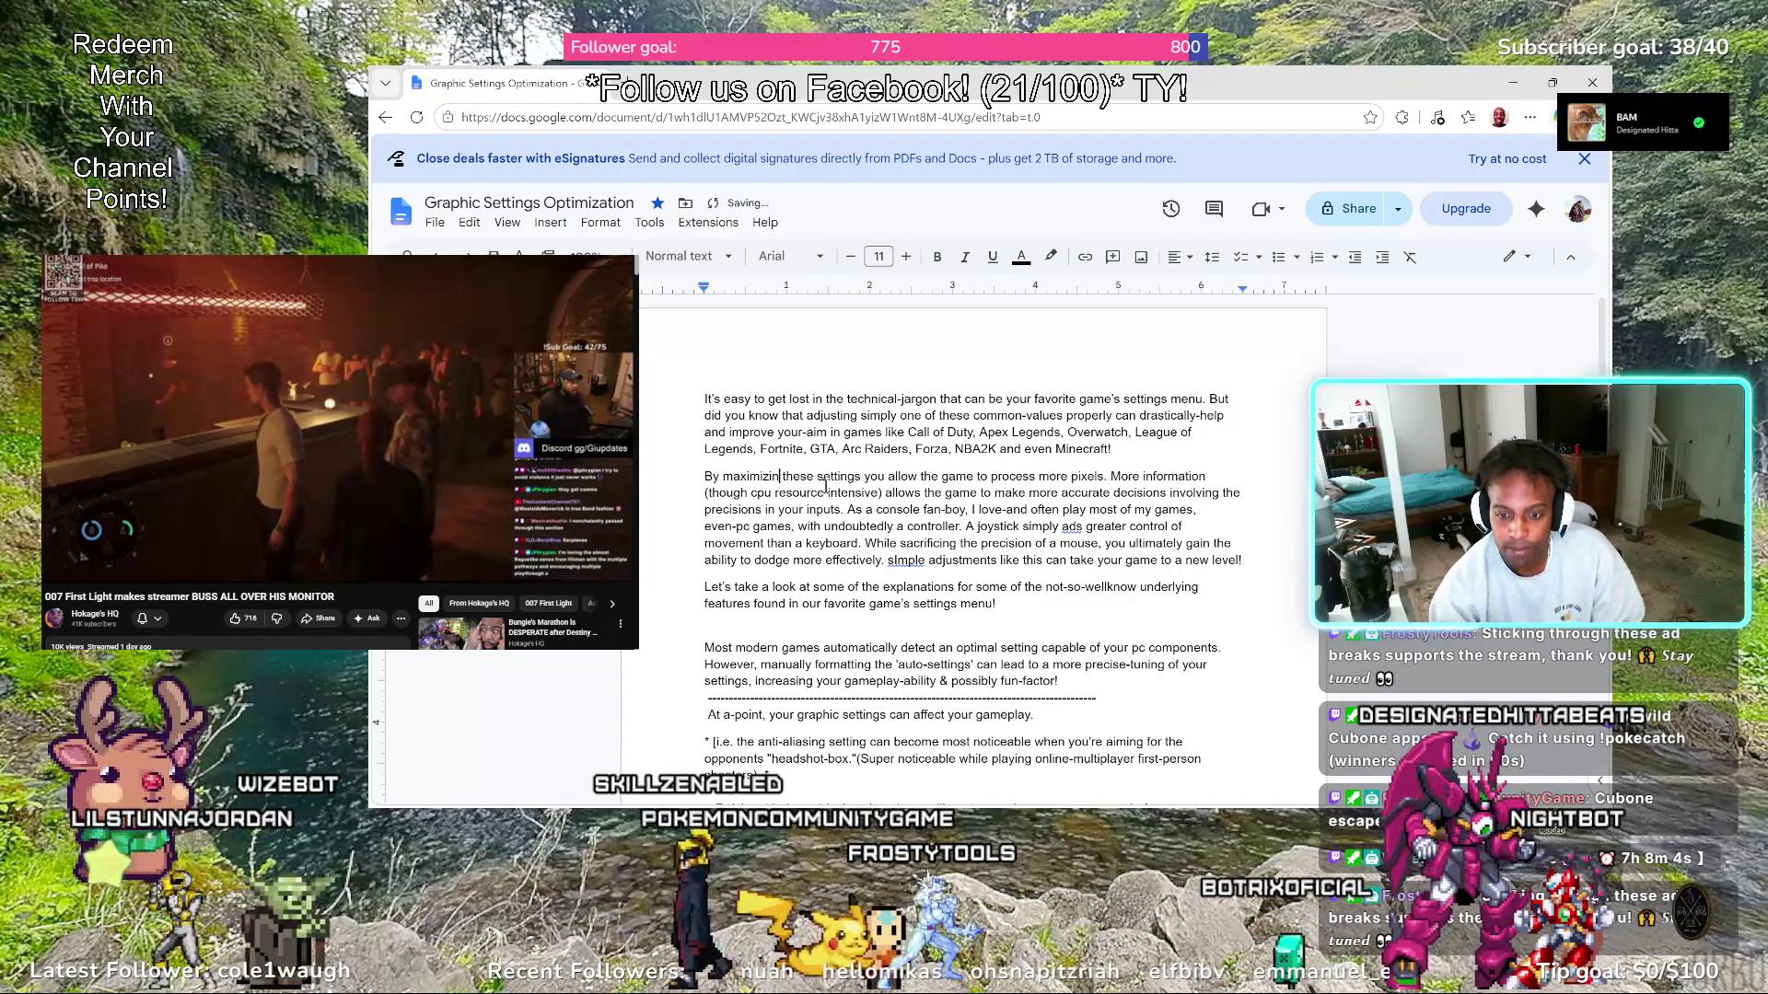
{"action": "key", "text": "BackSpace"}
{"action": "key", "text": "BackSpace"}
{"action": "key", "text": "BackSpace"}
{"action": "key", "text": "BackSpace"}
{"action": "key", "text": "BackSpace"}
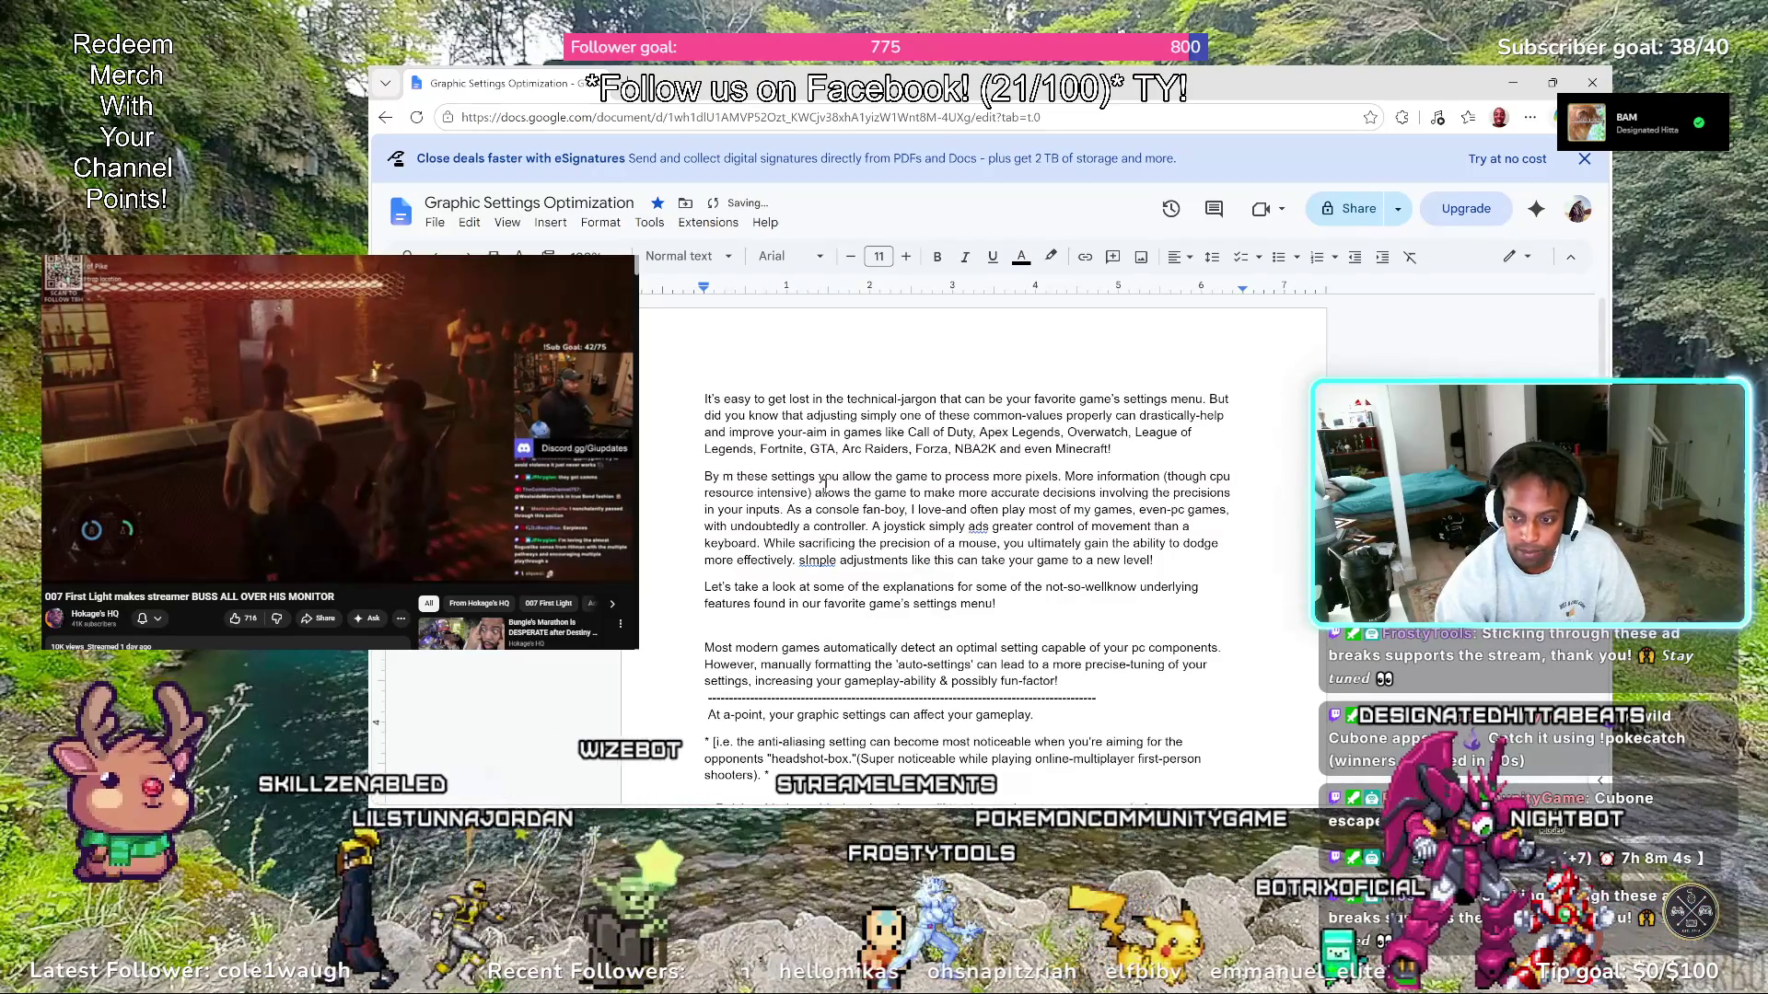
Remove the leftover of 'maximizing' and move into 'these' to write 'increasing these-settings'
{"action": "key", "text": "BackSpace"}
{"action": "type", "text": "in"}
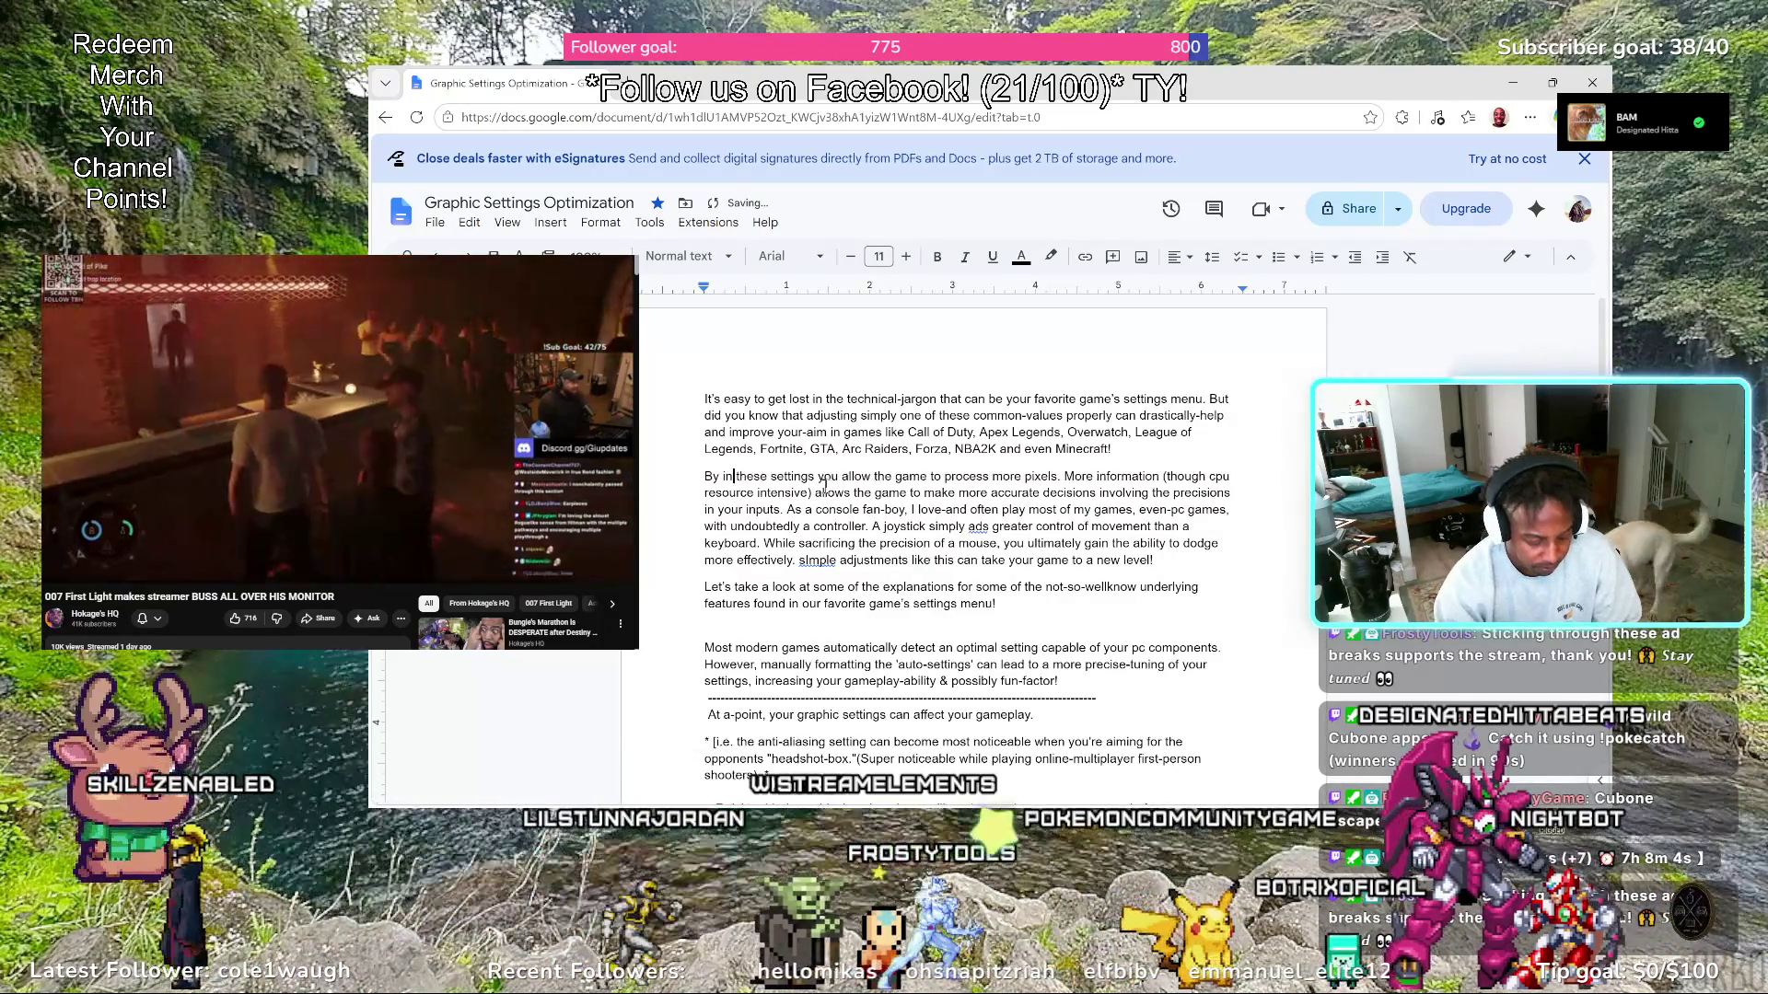
{"action": "type", "text": "creasing"}
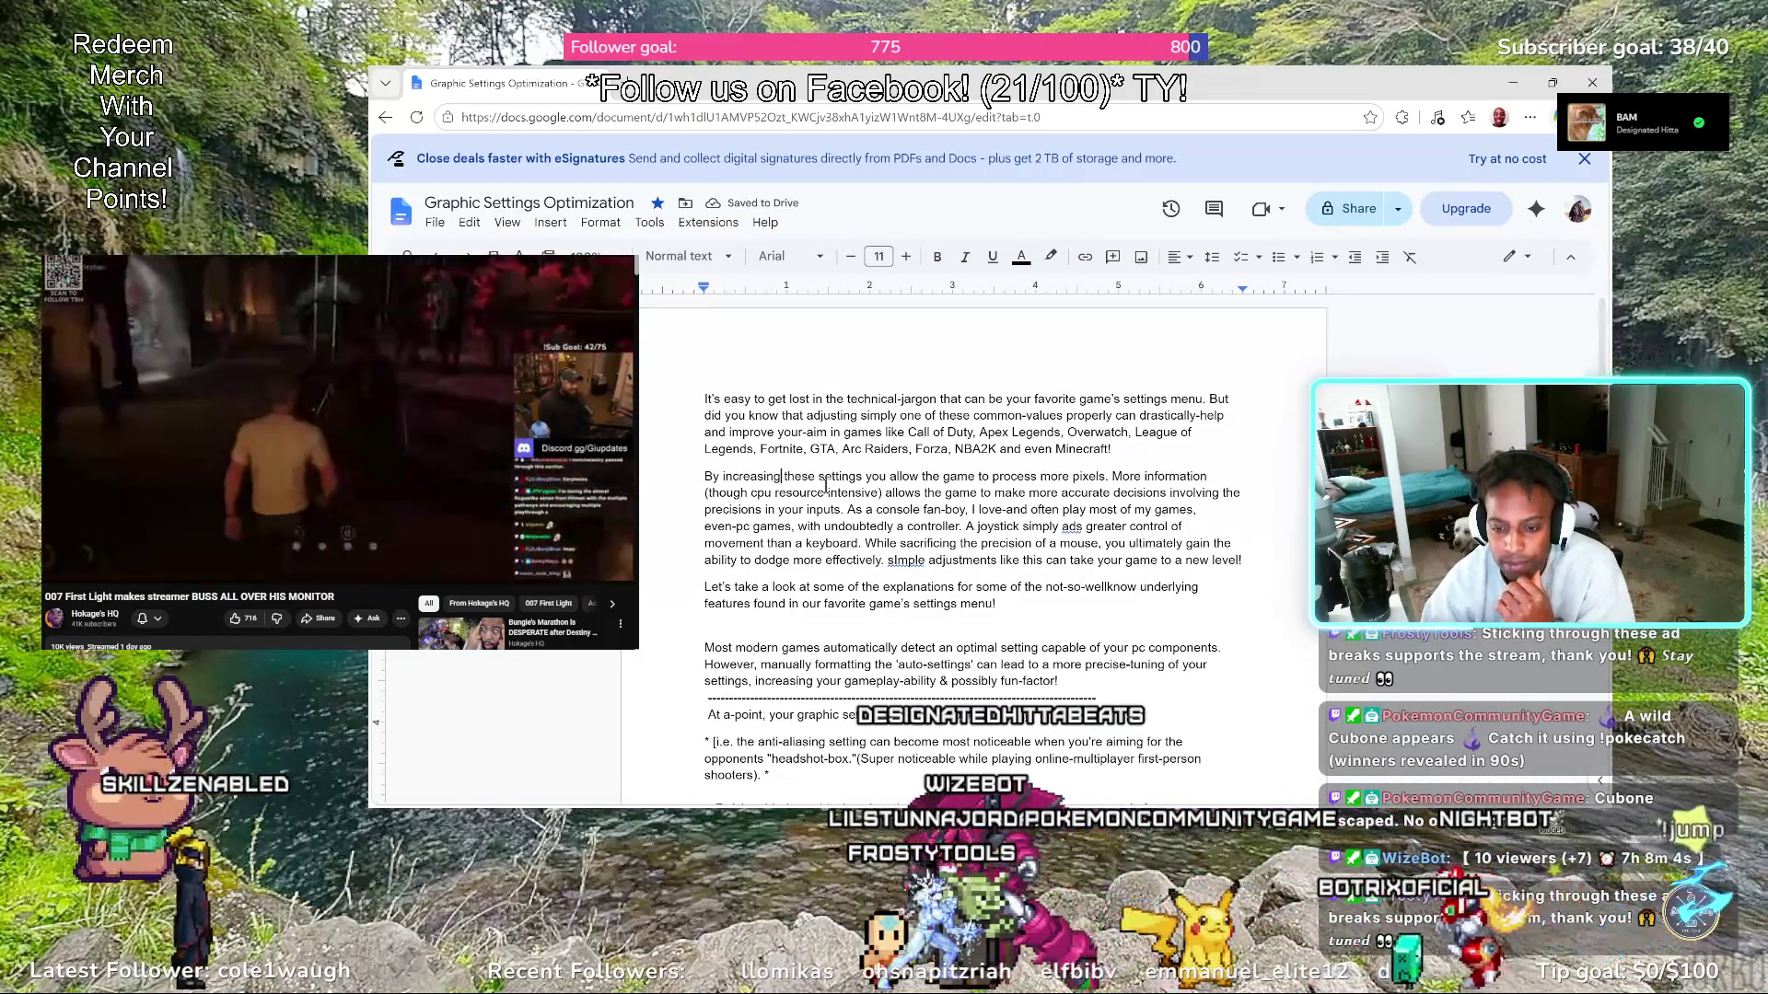
{"action": "key", "text": "Right"}
{"action": "key", "text": "Right"}
{"action": "key", "text": "Right"}
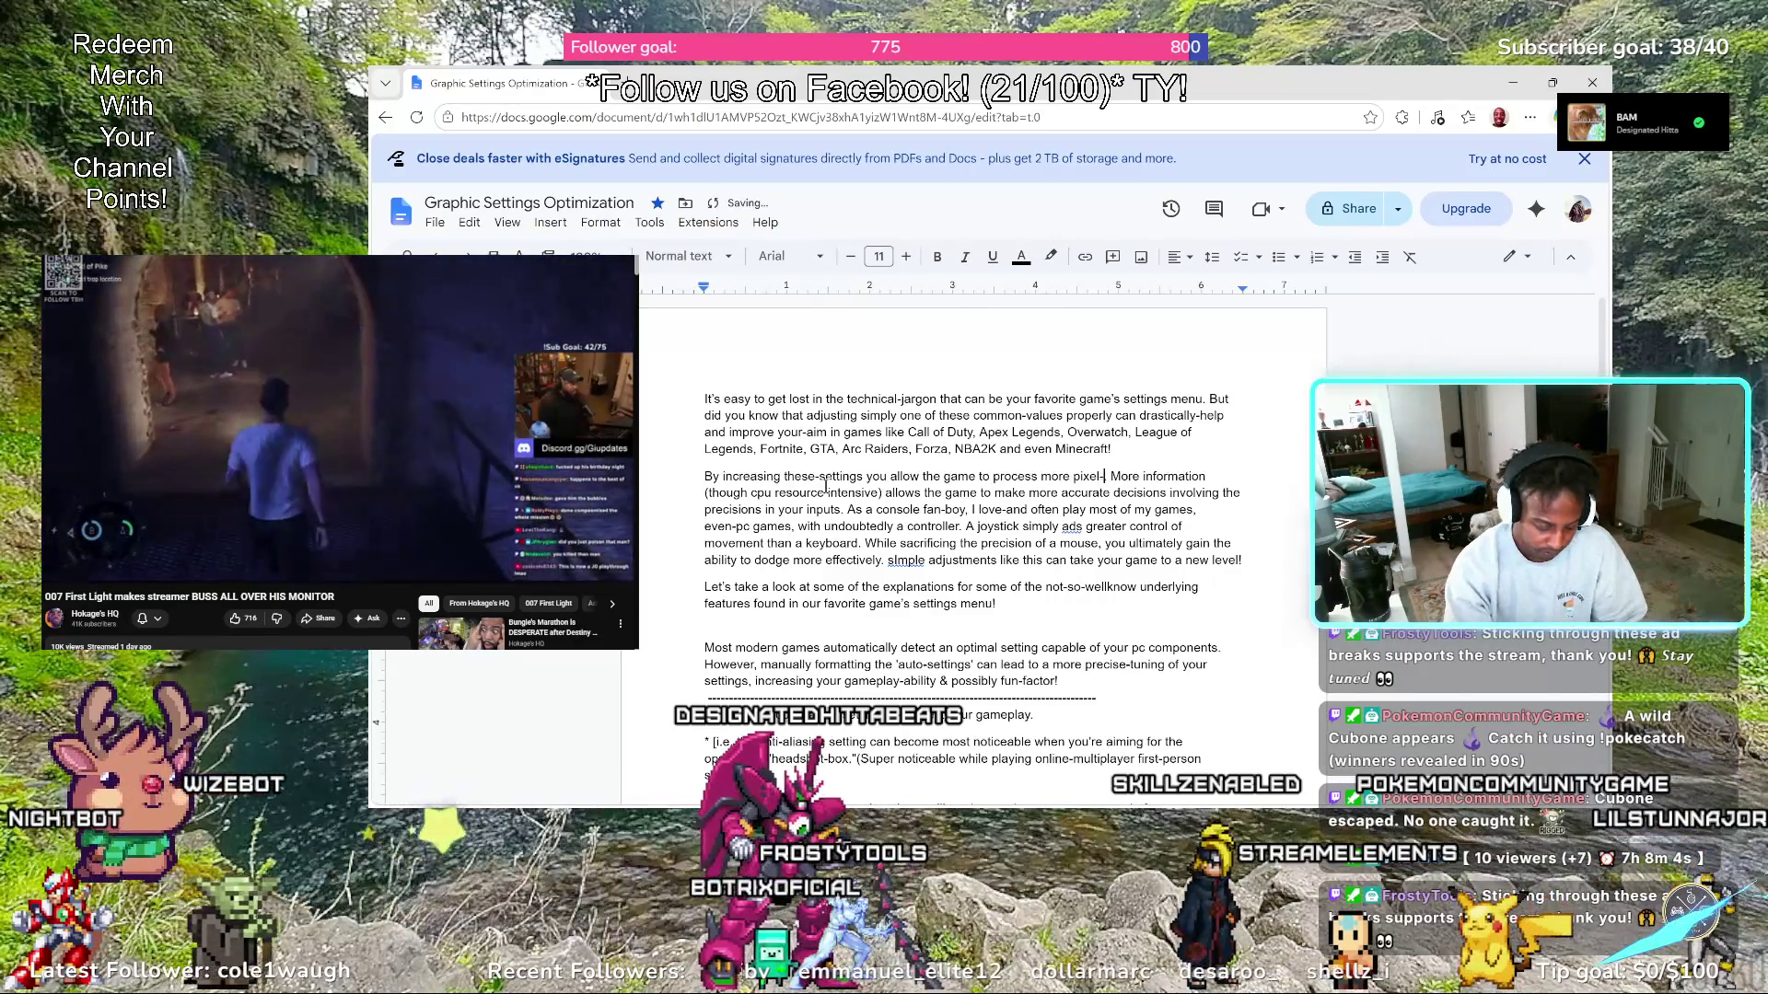
{"action": "type", "text": "ma"}
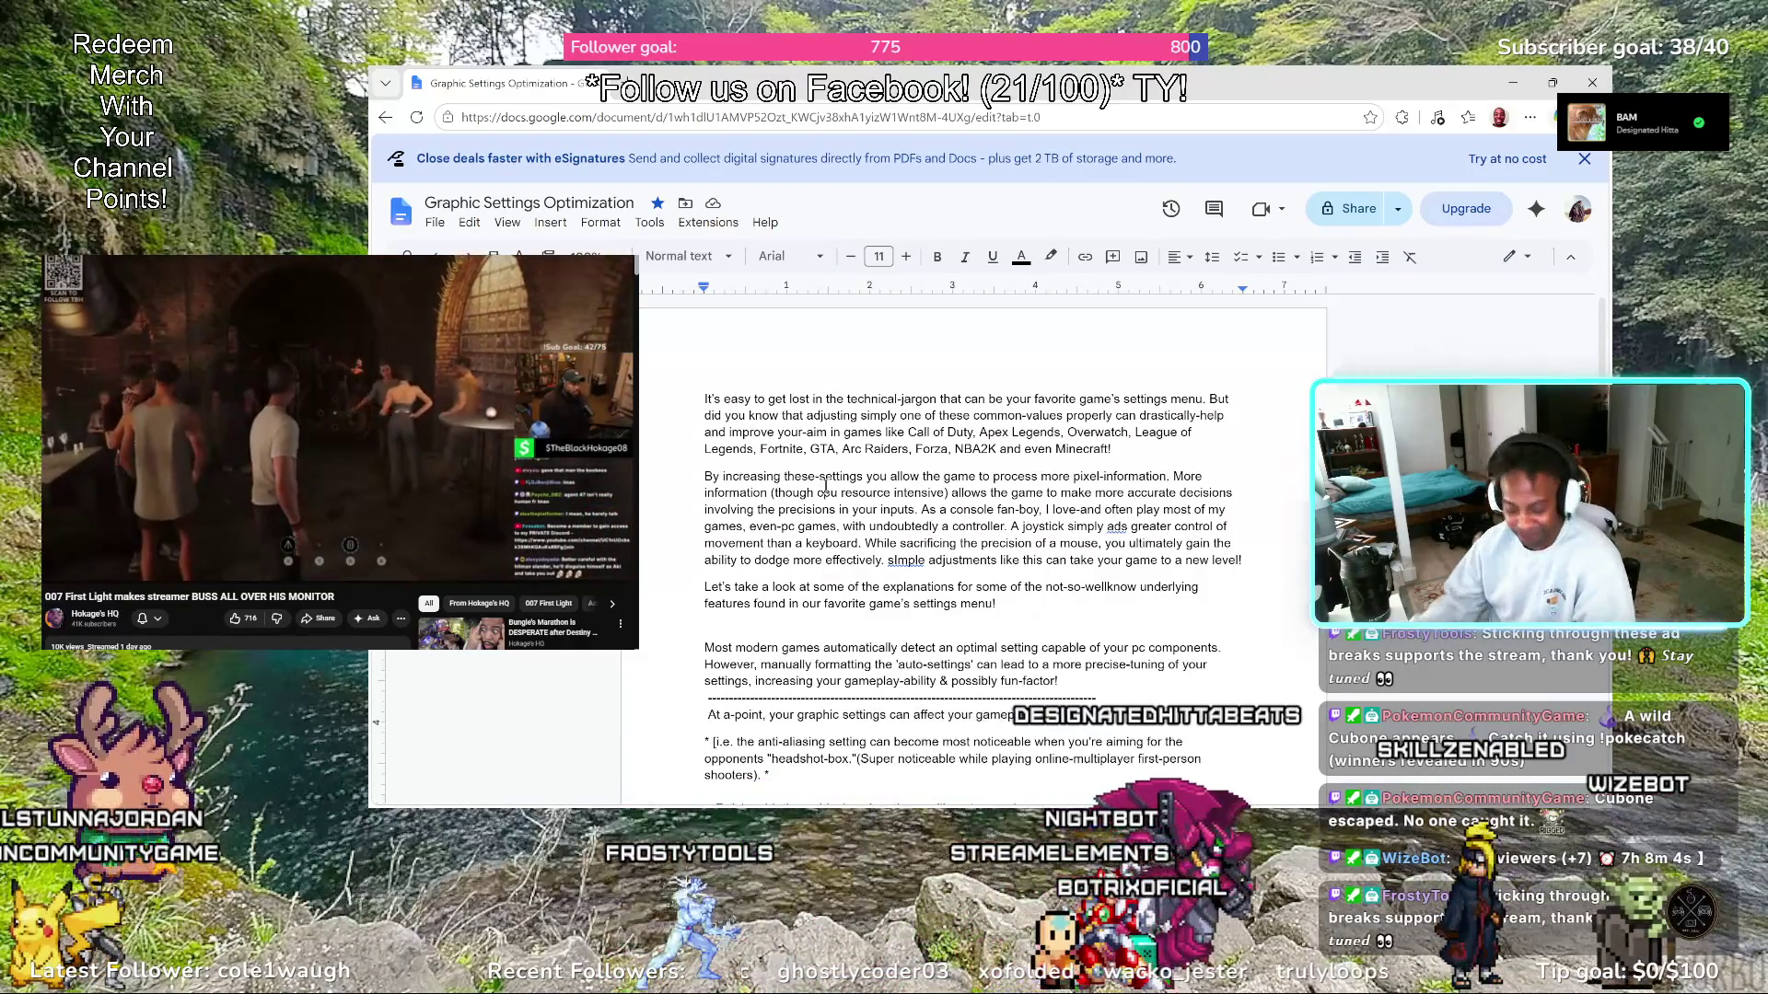
{"action": "type", "text": "."}
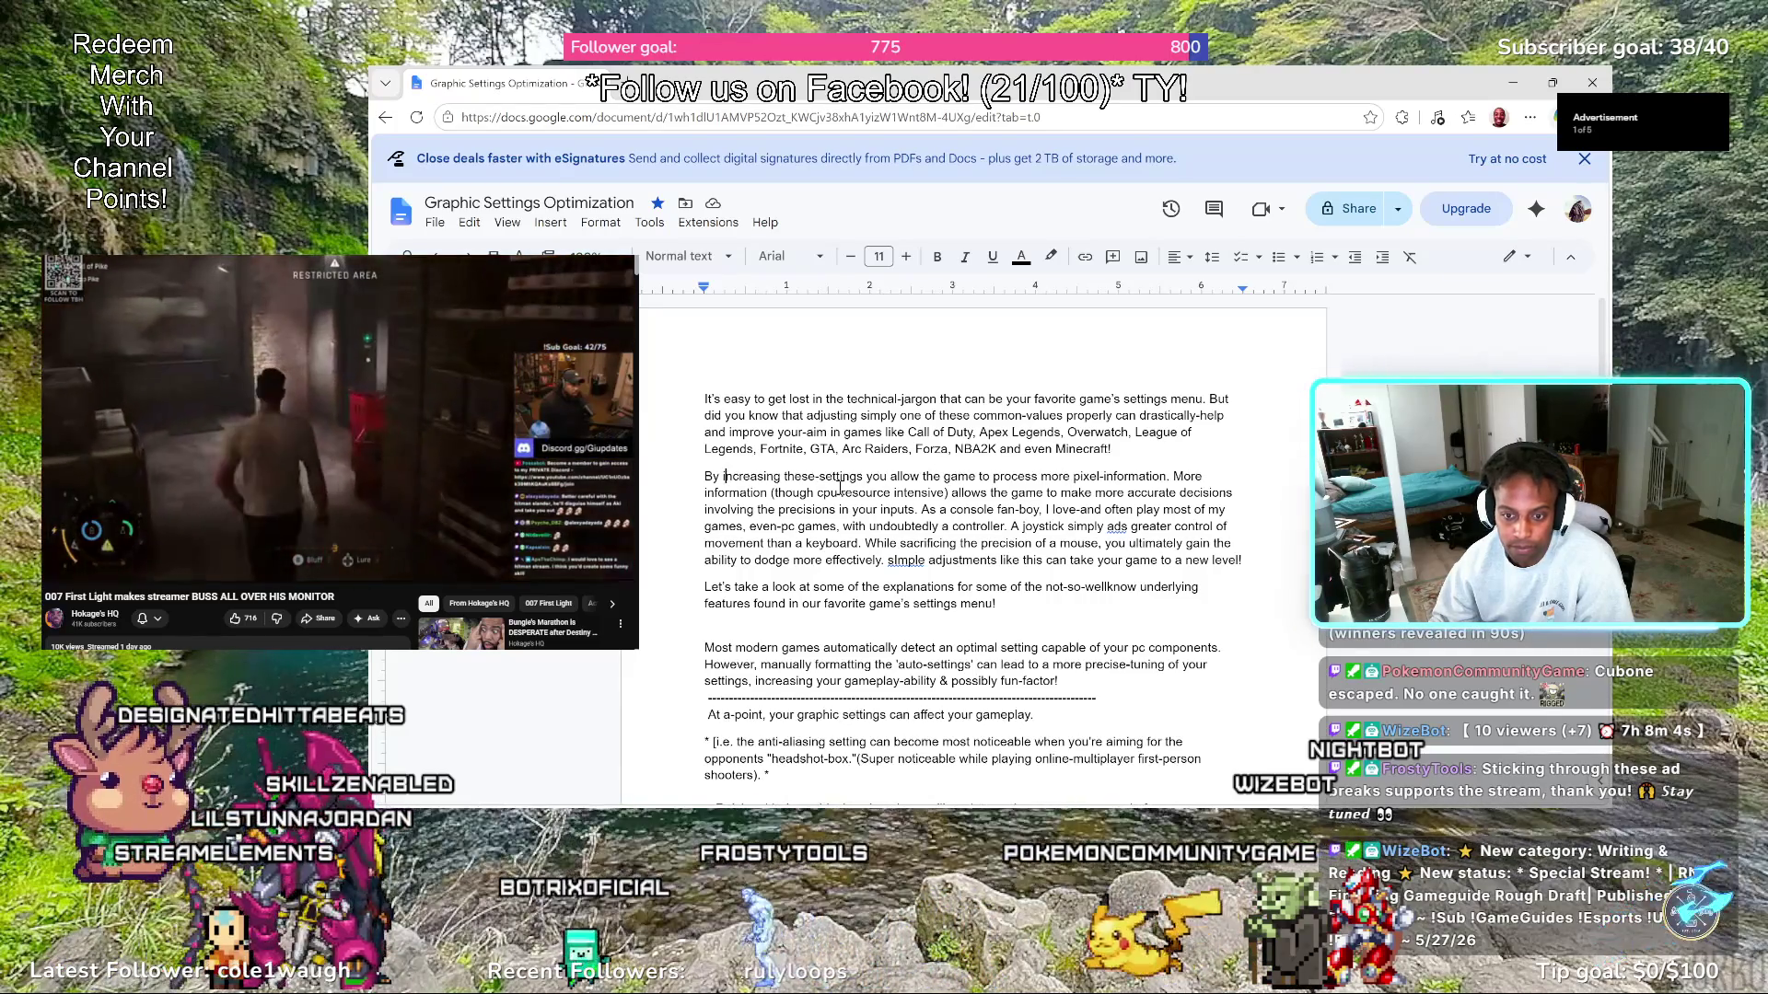
Reword the paragraph opening to 'Increasing the common-values on these-settings you allow the game'
{"action": "key", "text": "BackSpace"}
{"action": "key", "text": "BackSpace"}
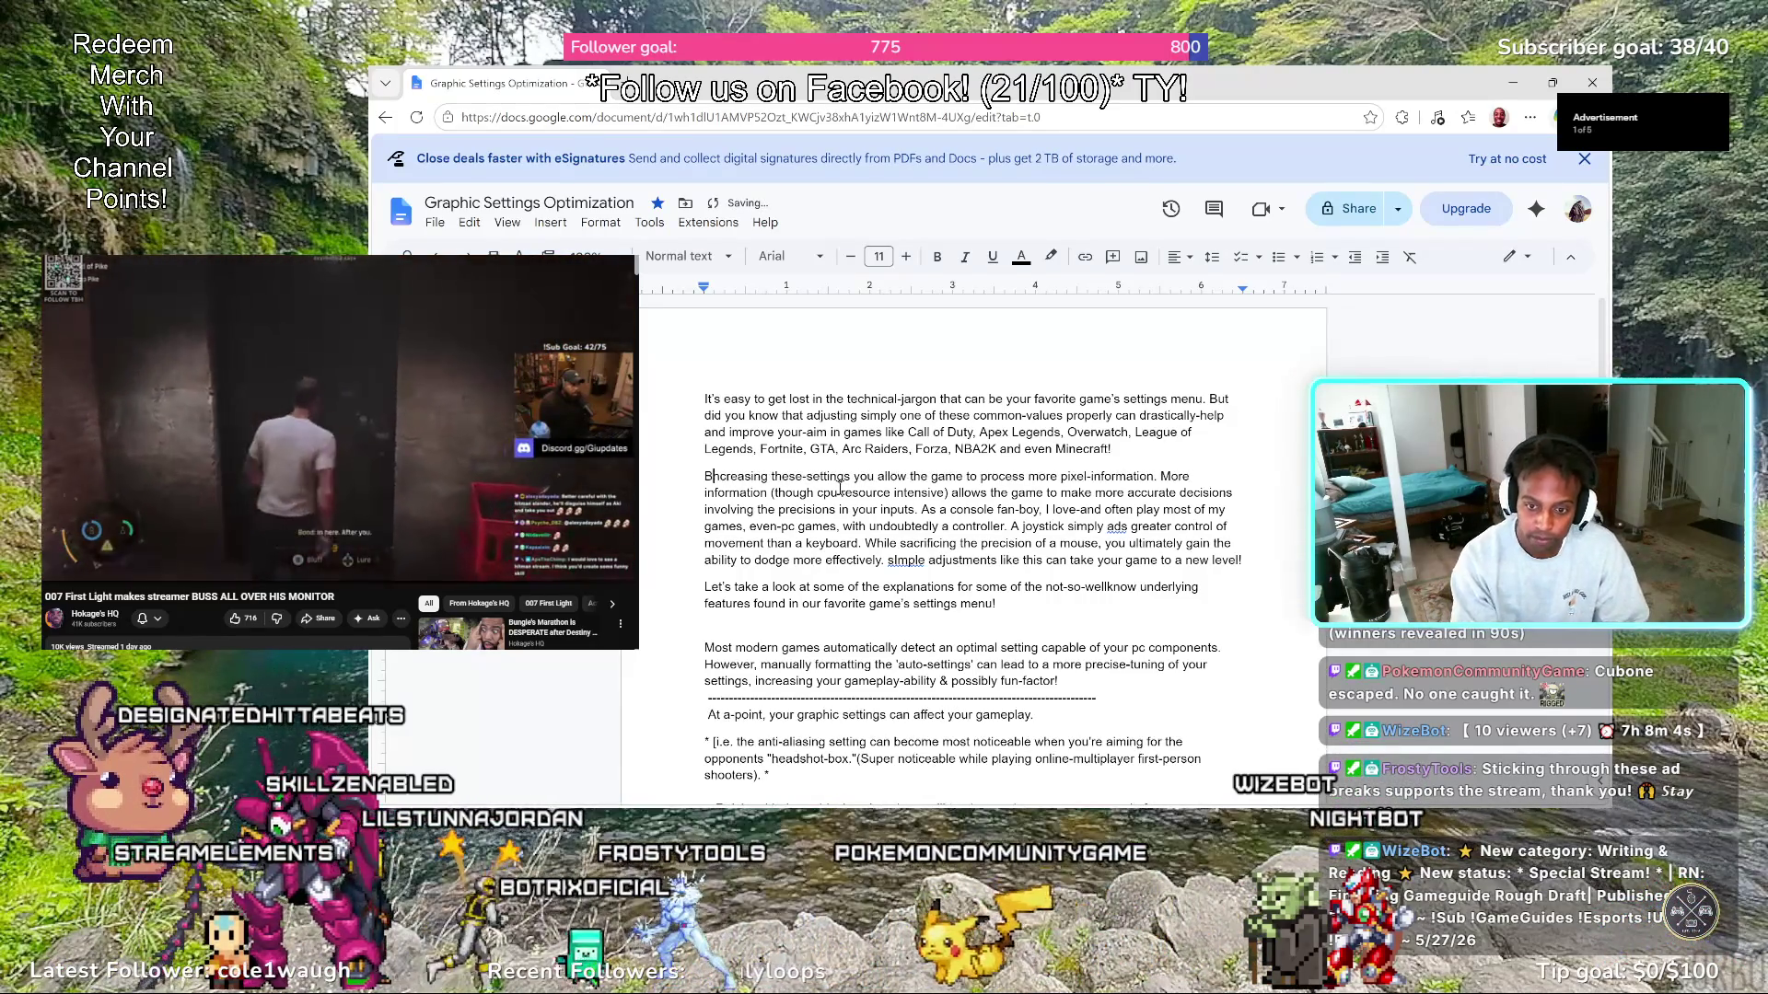
{"action": "key", "text": "BackSpace"}
{"action": "type", "text": "I"}
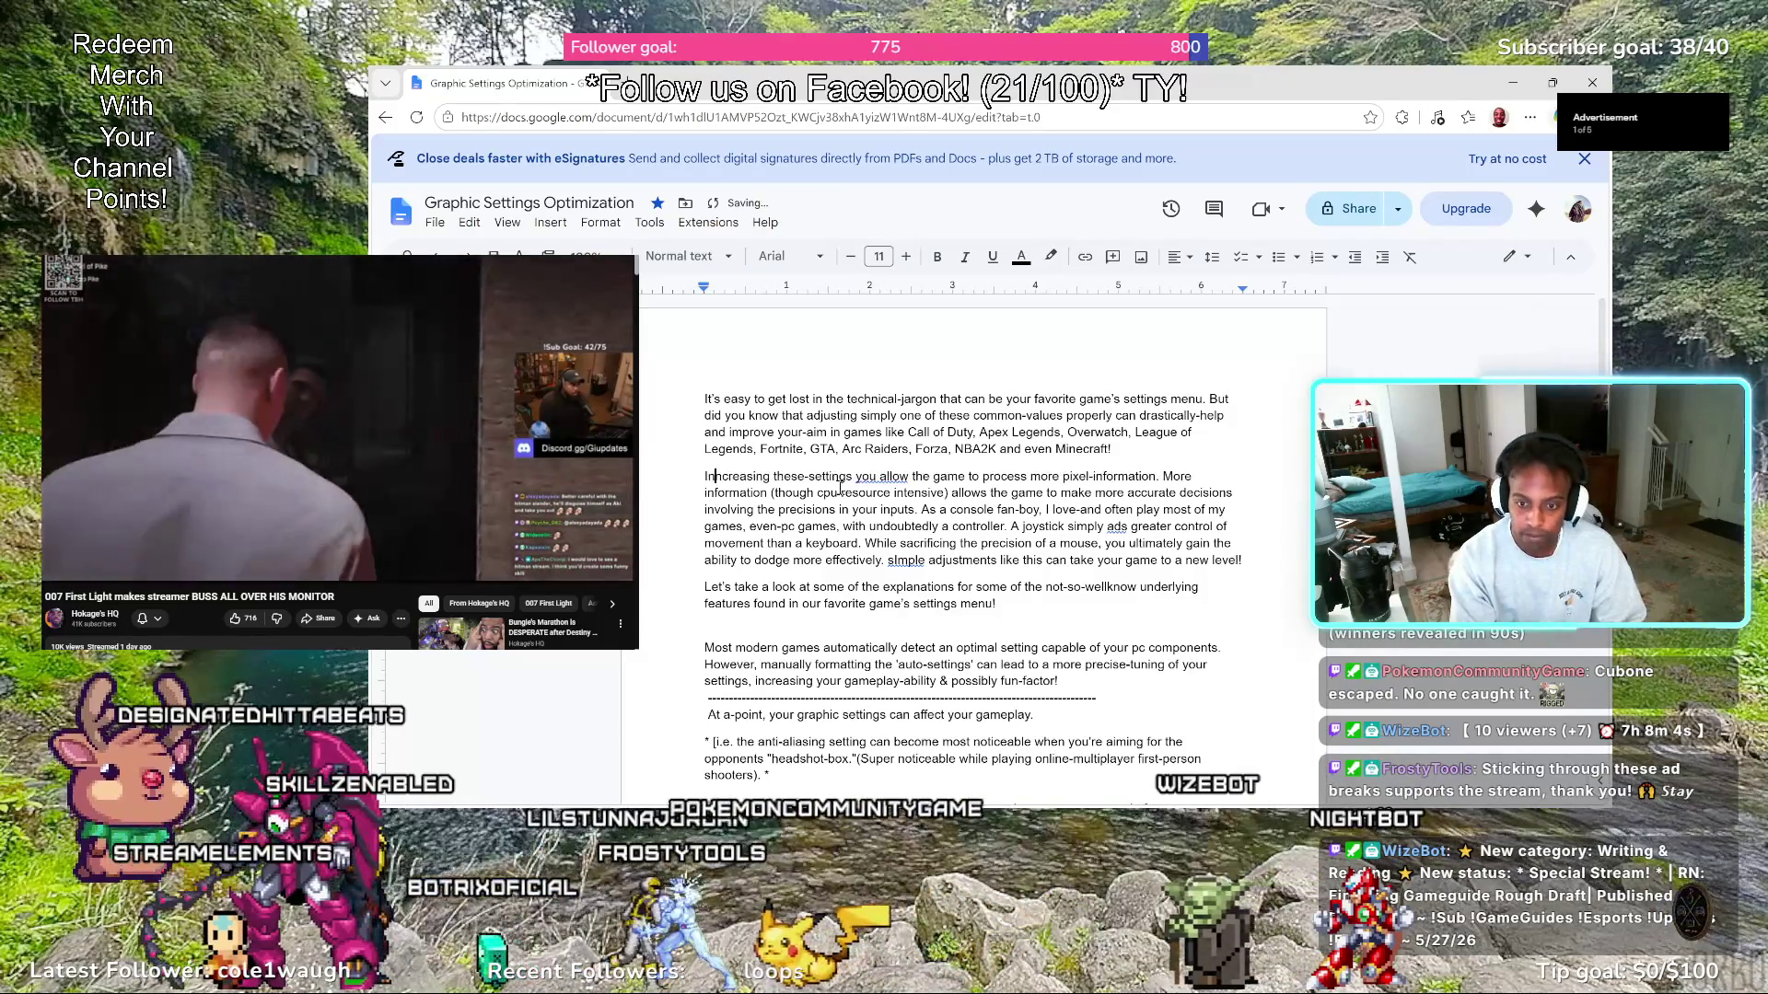
{"action": "key", "text": "BackSpace"}
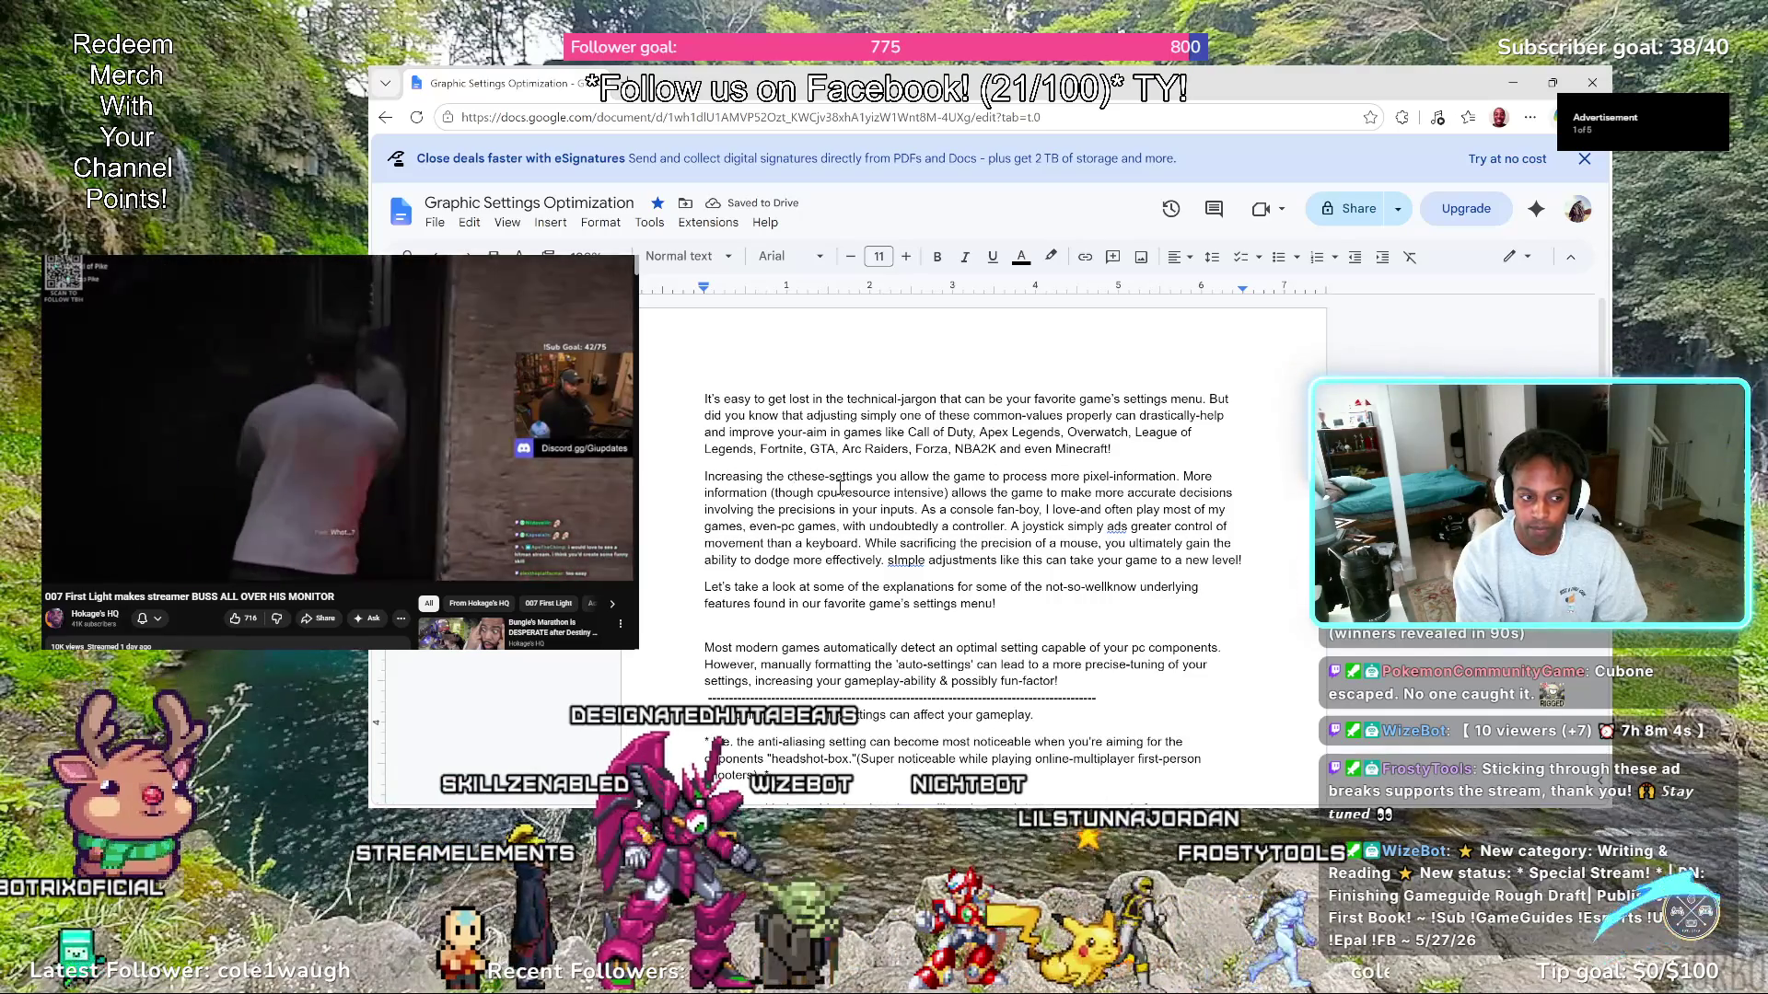
{"action": "type", "text": "commo"}
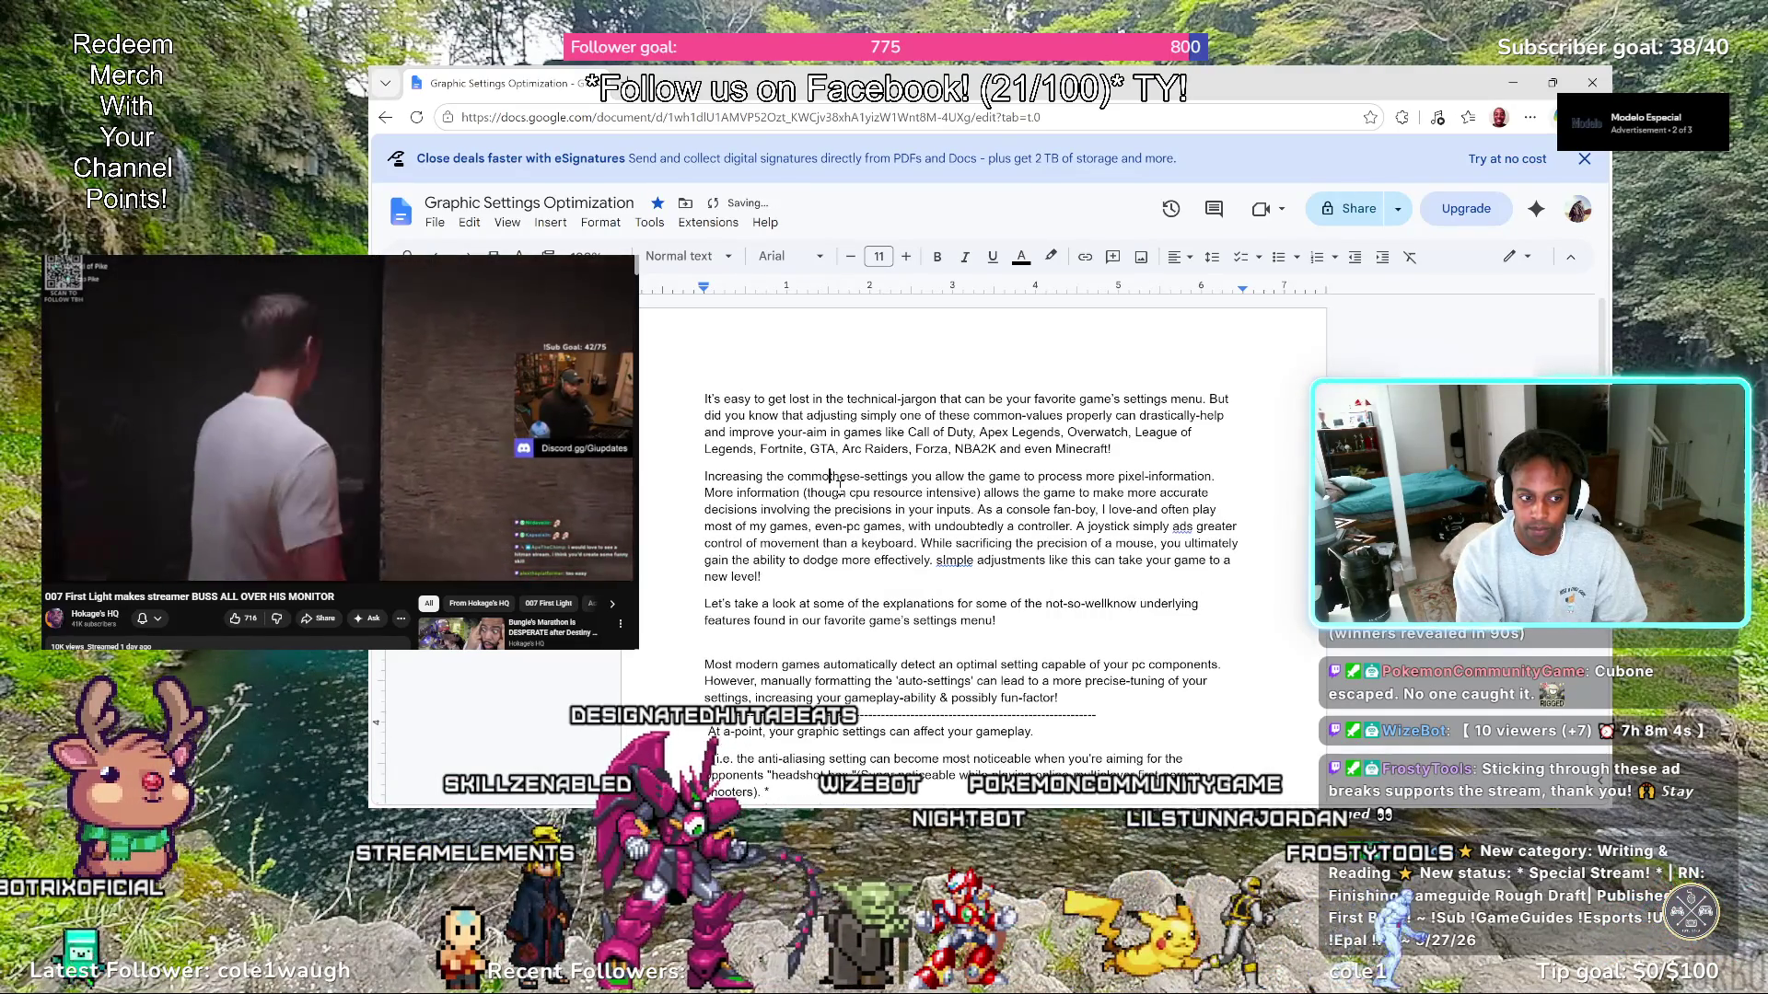
{"action": "type", "text": "n-va"}
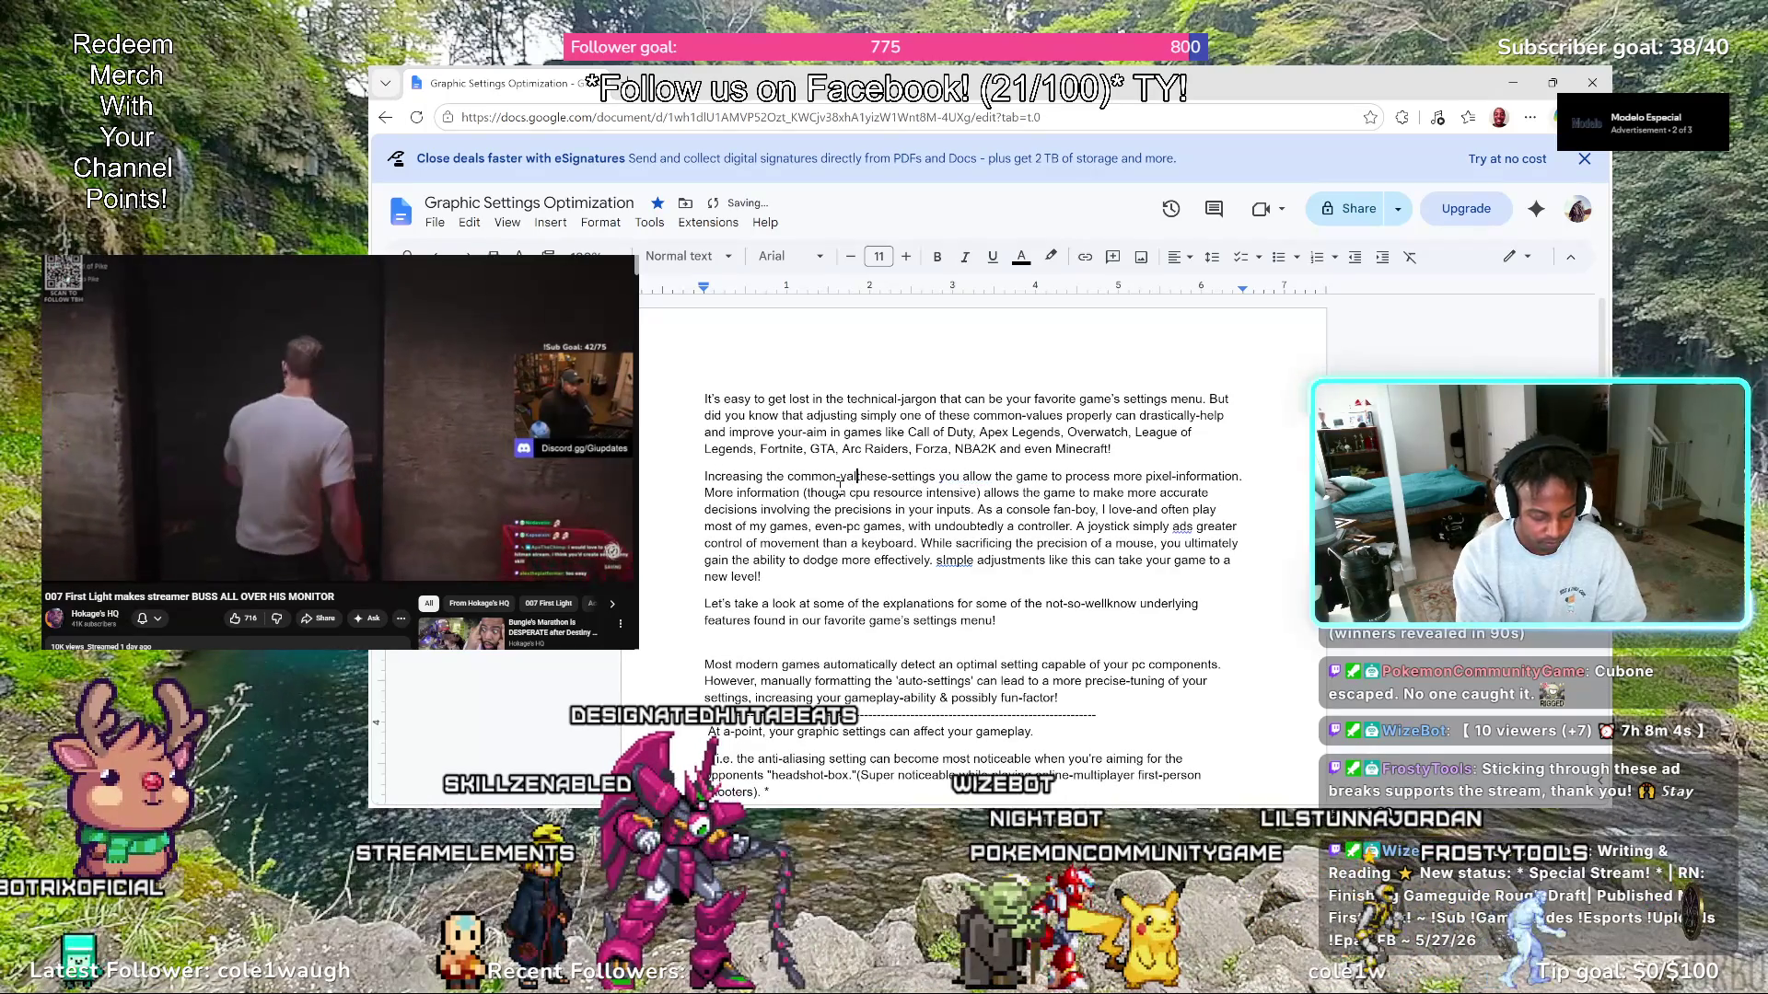
{"action": "type", "text": "lues "}
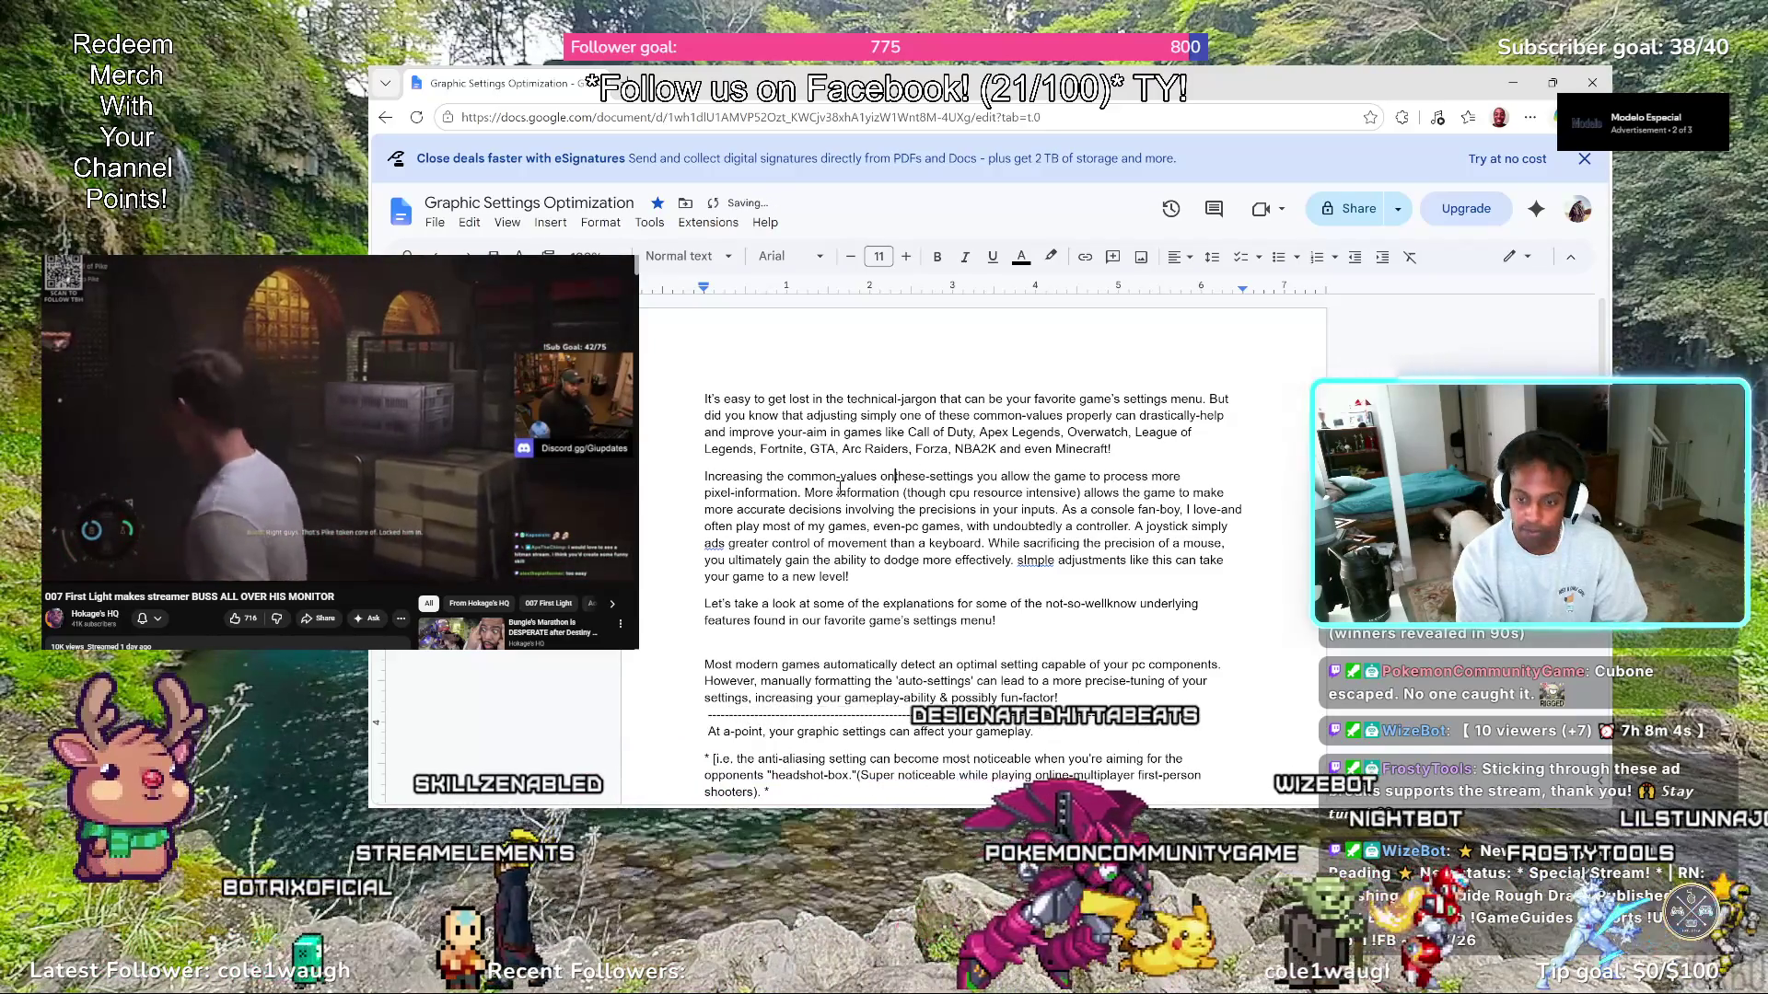
{"action": "type", "text": "on"}
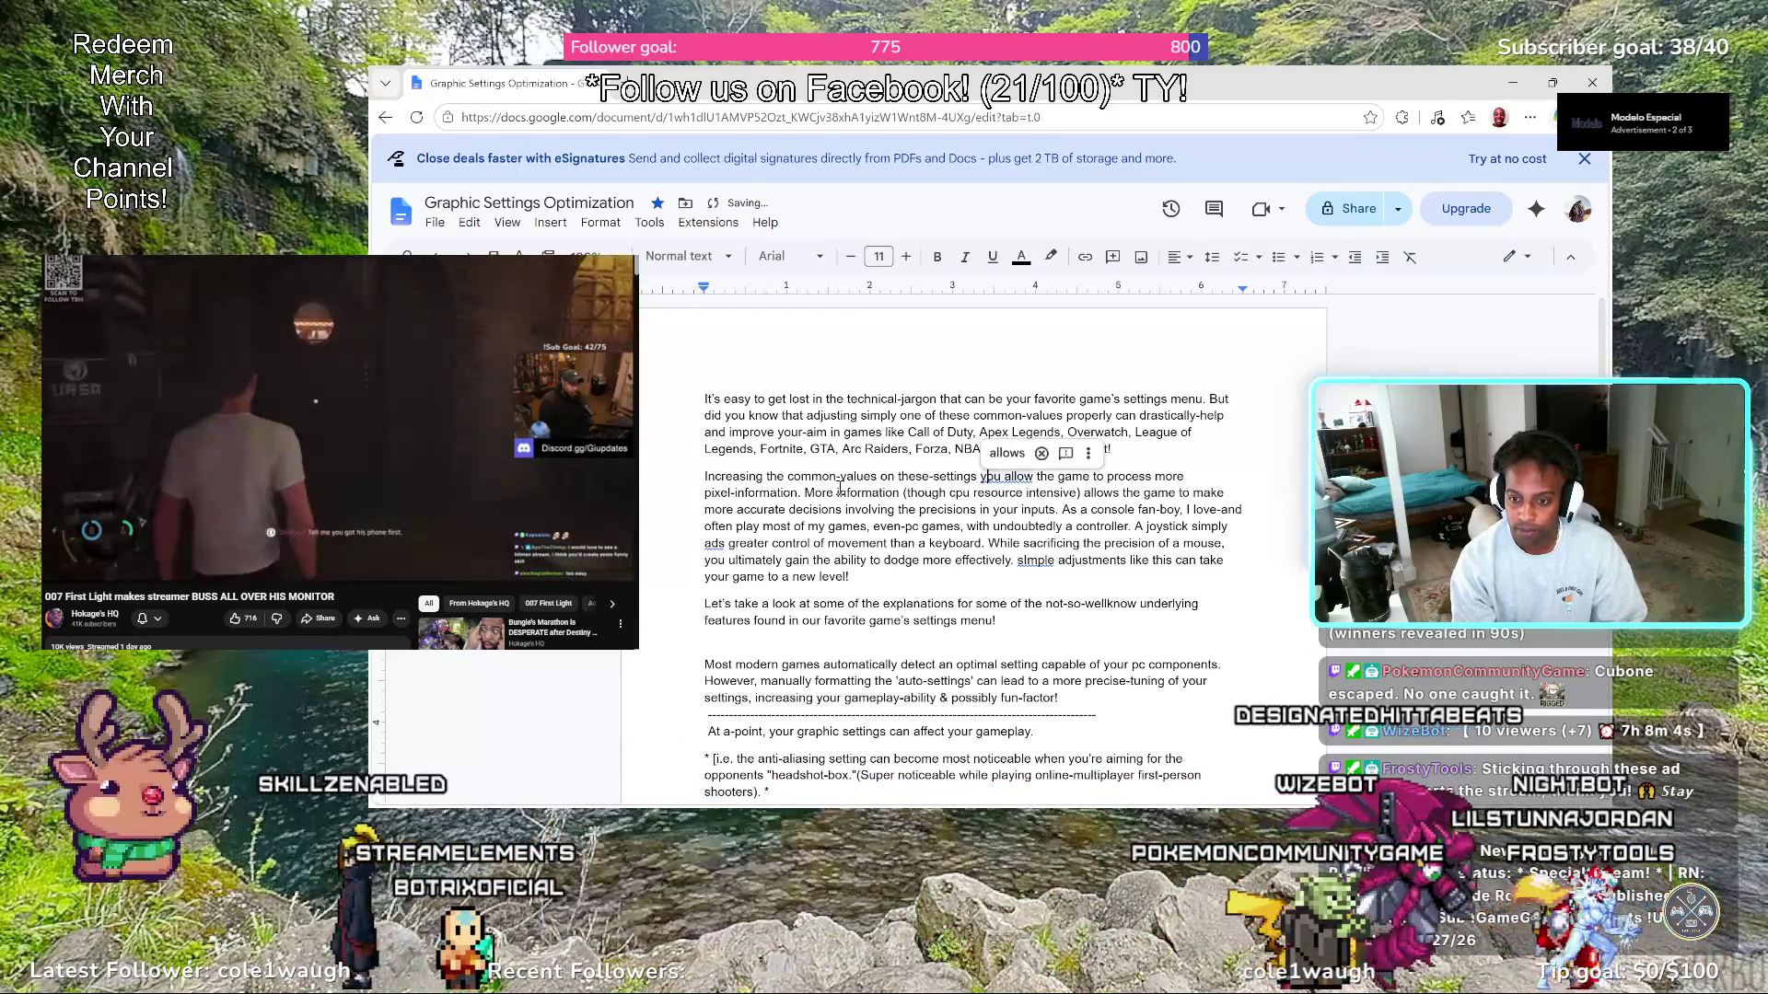
{"action": "key", "text": "ctrl+Right"}
{"action": "key", "text": "ctrl+Right"}
{"action": "key", "text": "ctrl+Right"}
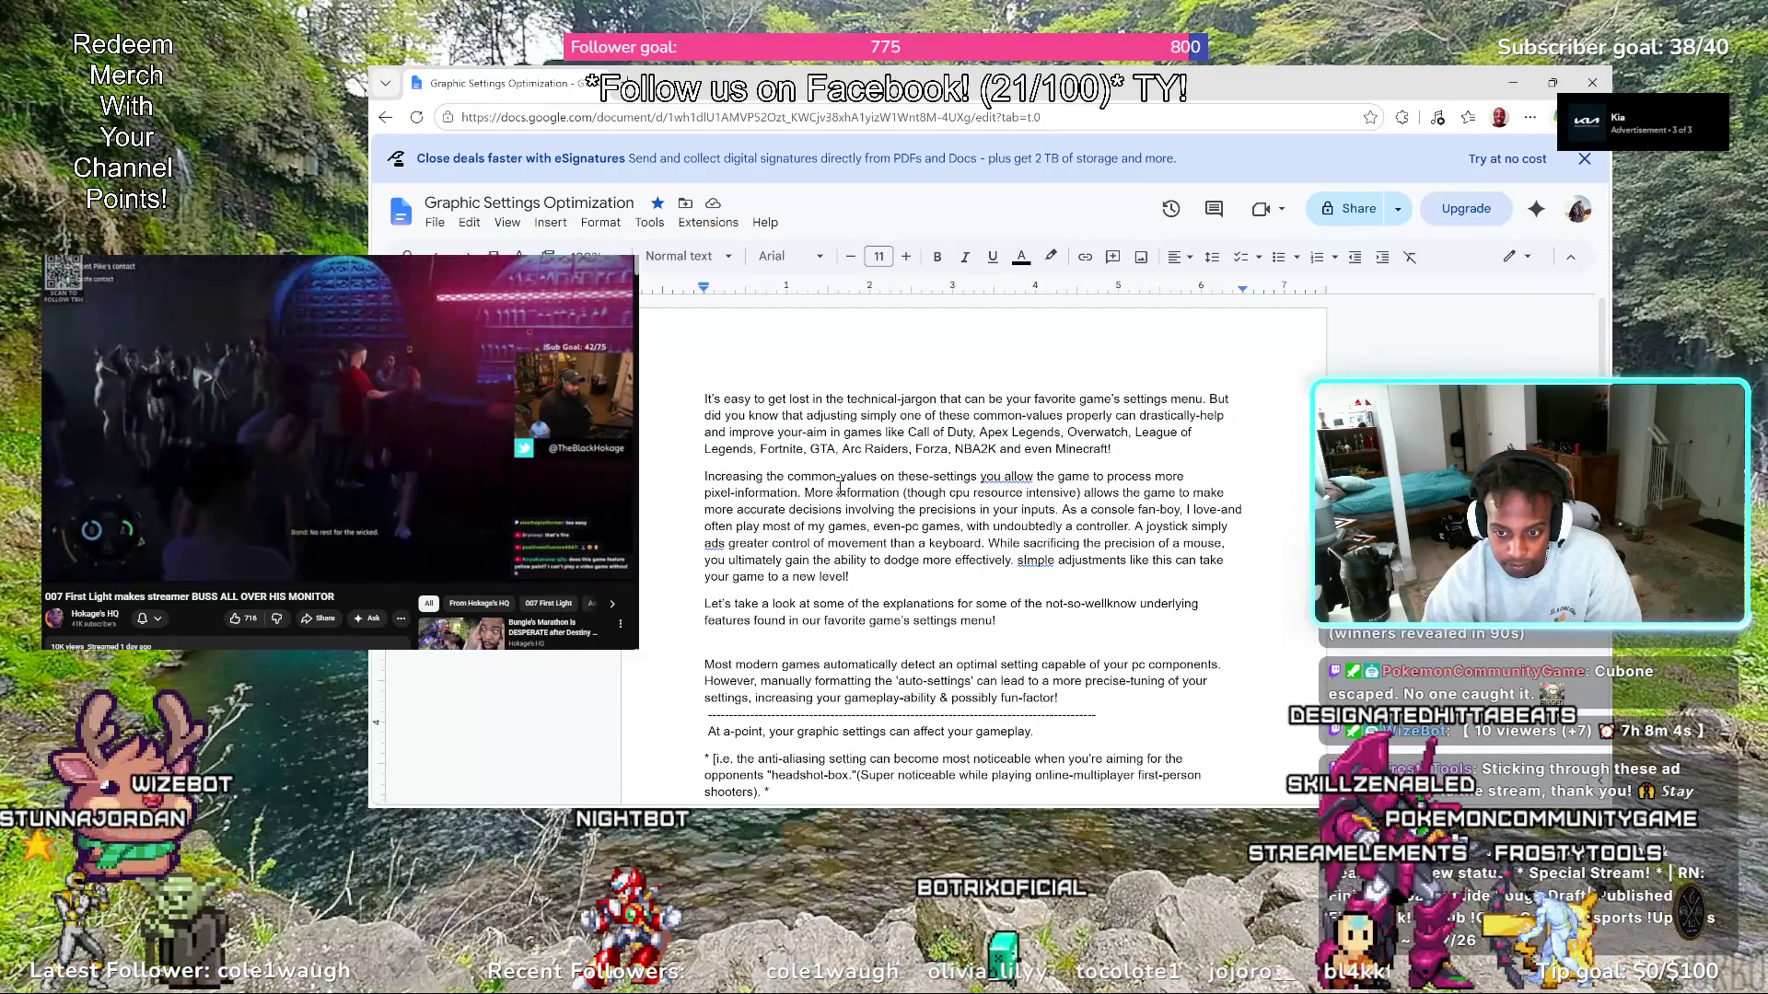
Trim 'you allow the' in the second paragraph down to 'you athe'
{"action": "key", "text": "BackSpace"}
{"action": "key", "text": "BackSpace"}
{"action": "key", "text": "BackSpace"}
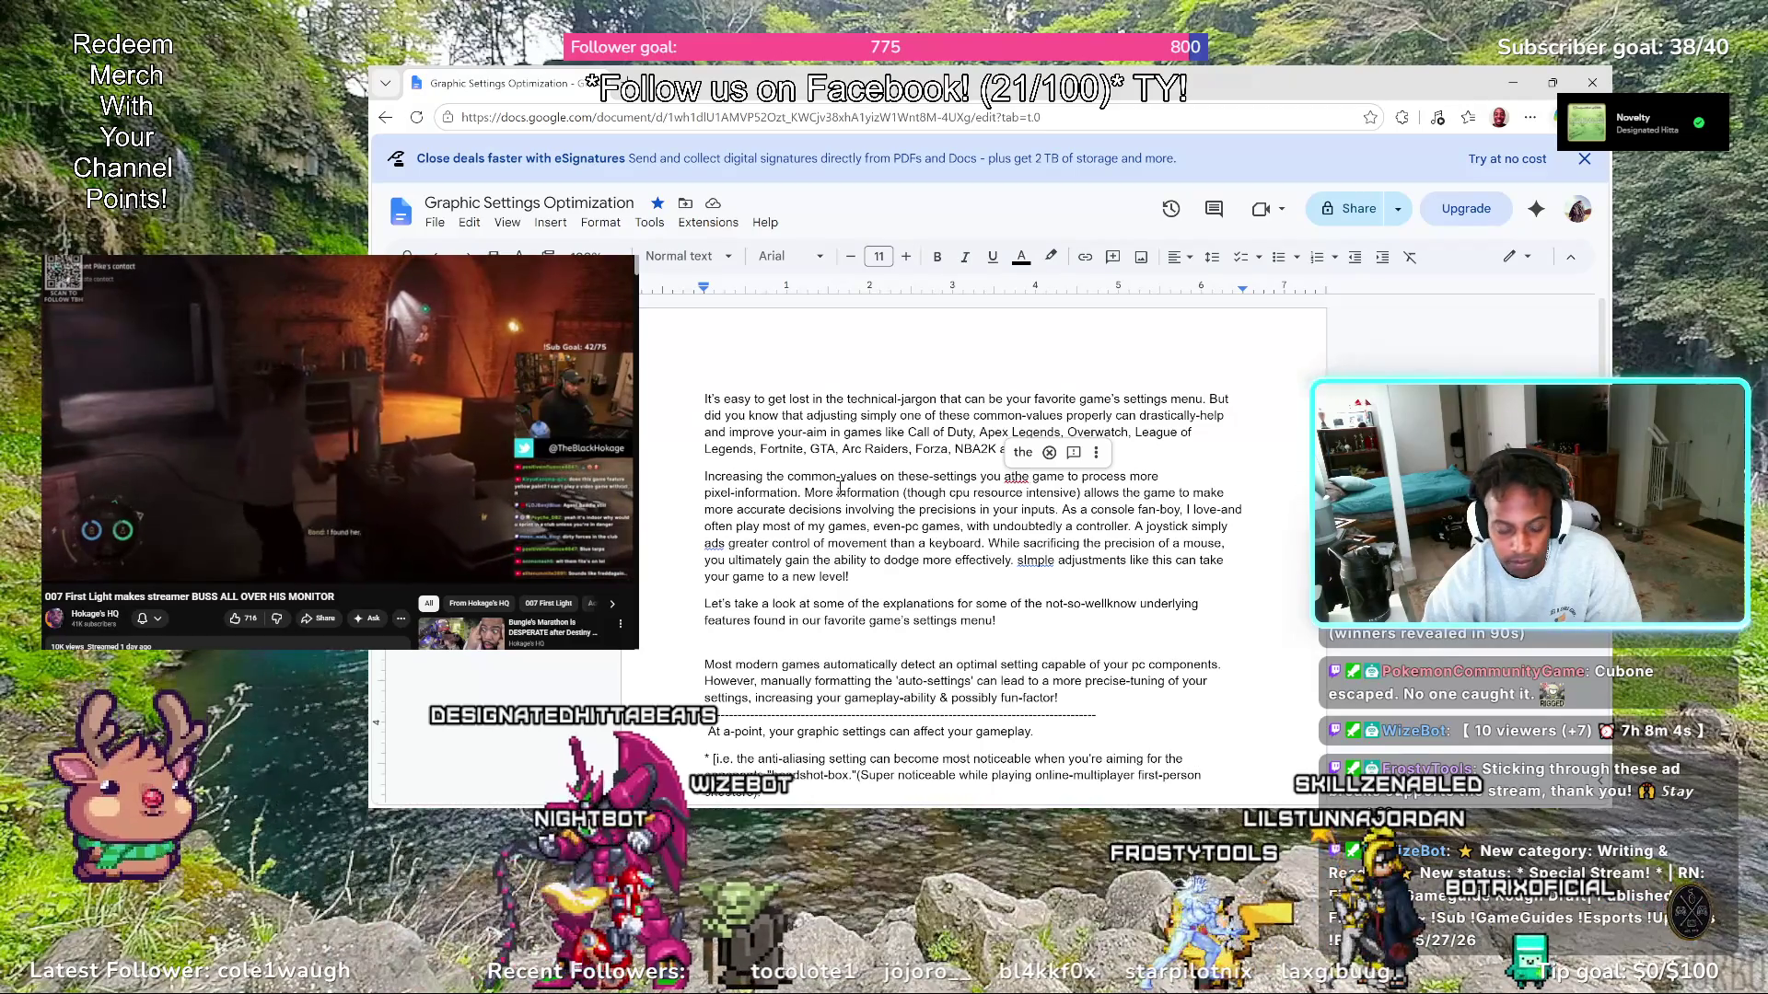
Replace 'you athe' with 'makes the' so the sentence reads 'these-settings makes the game'
{"action": "key", "text": "BackSpace"}
{"action": "key", "text": "BackSpace"}
{"action": "key", "text": "BackSpace"}
{"action": "key", "text": "BackSpace"}
{"action": "key", "text": "BackSpace"}
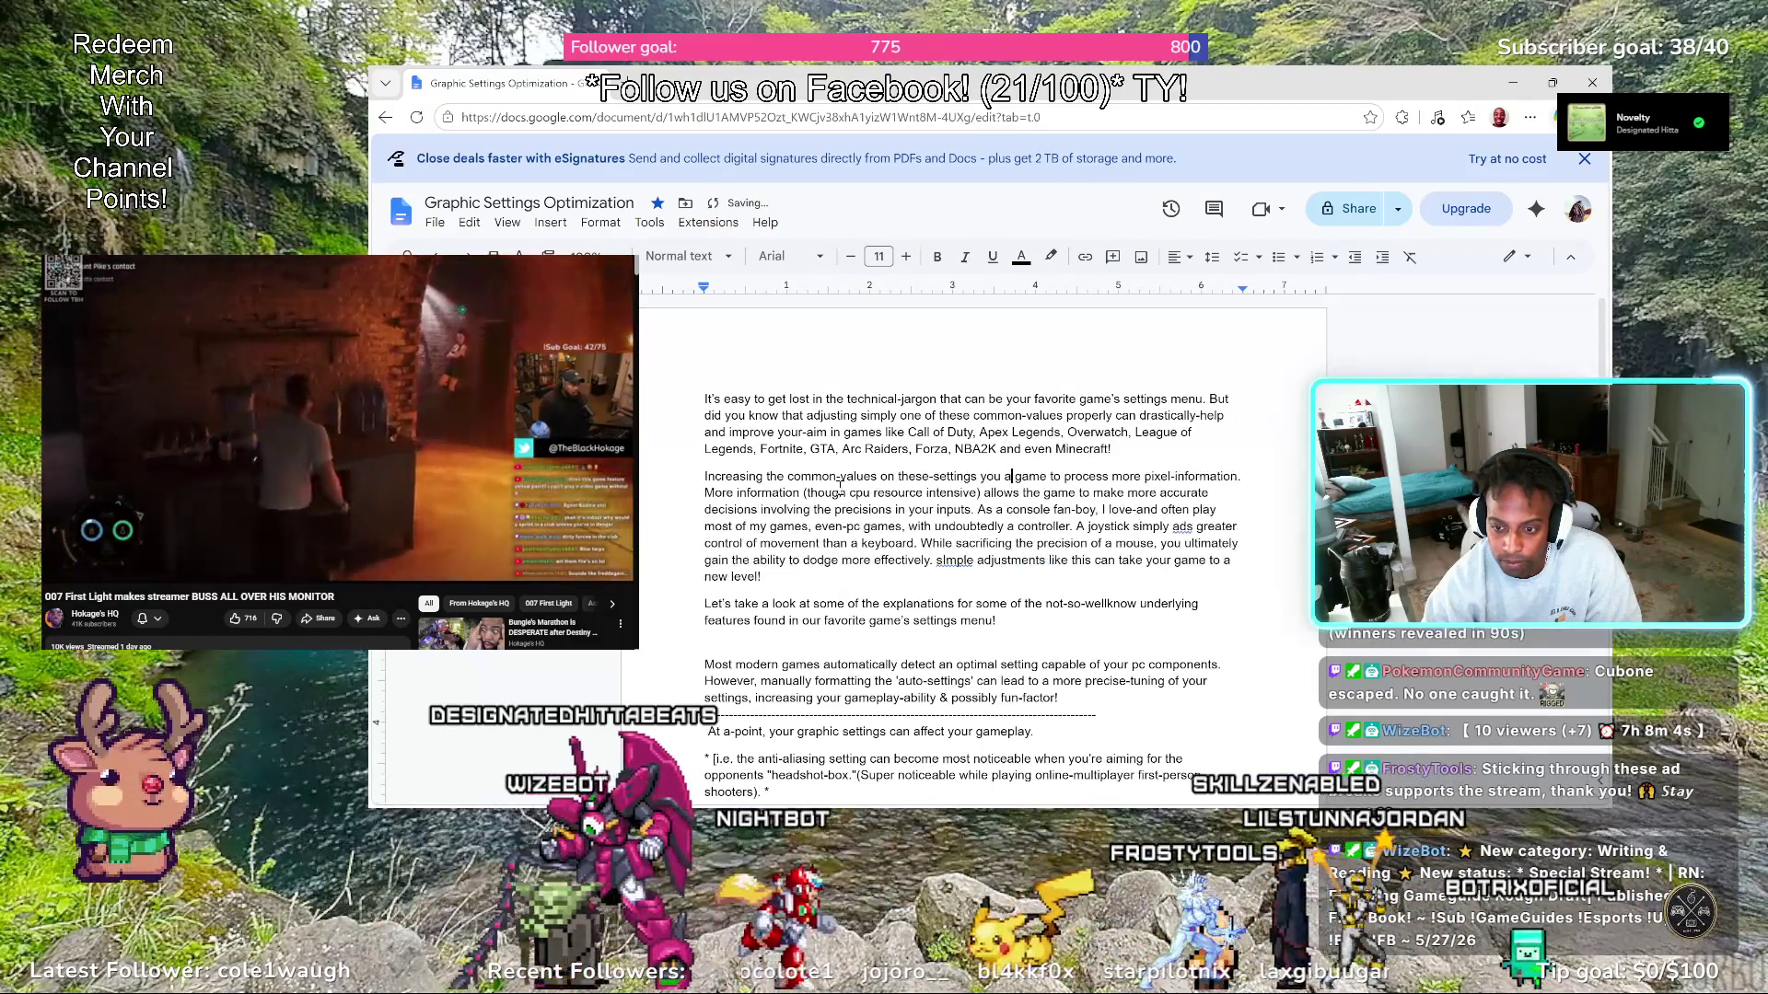
{"action": "key", "text": "BackSpace"}
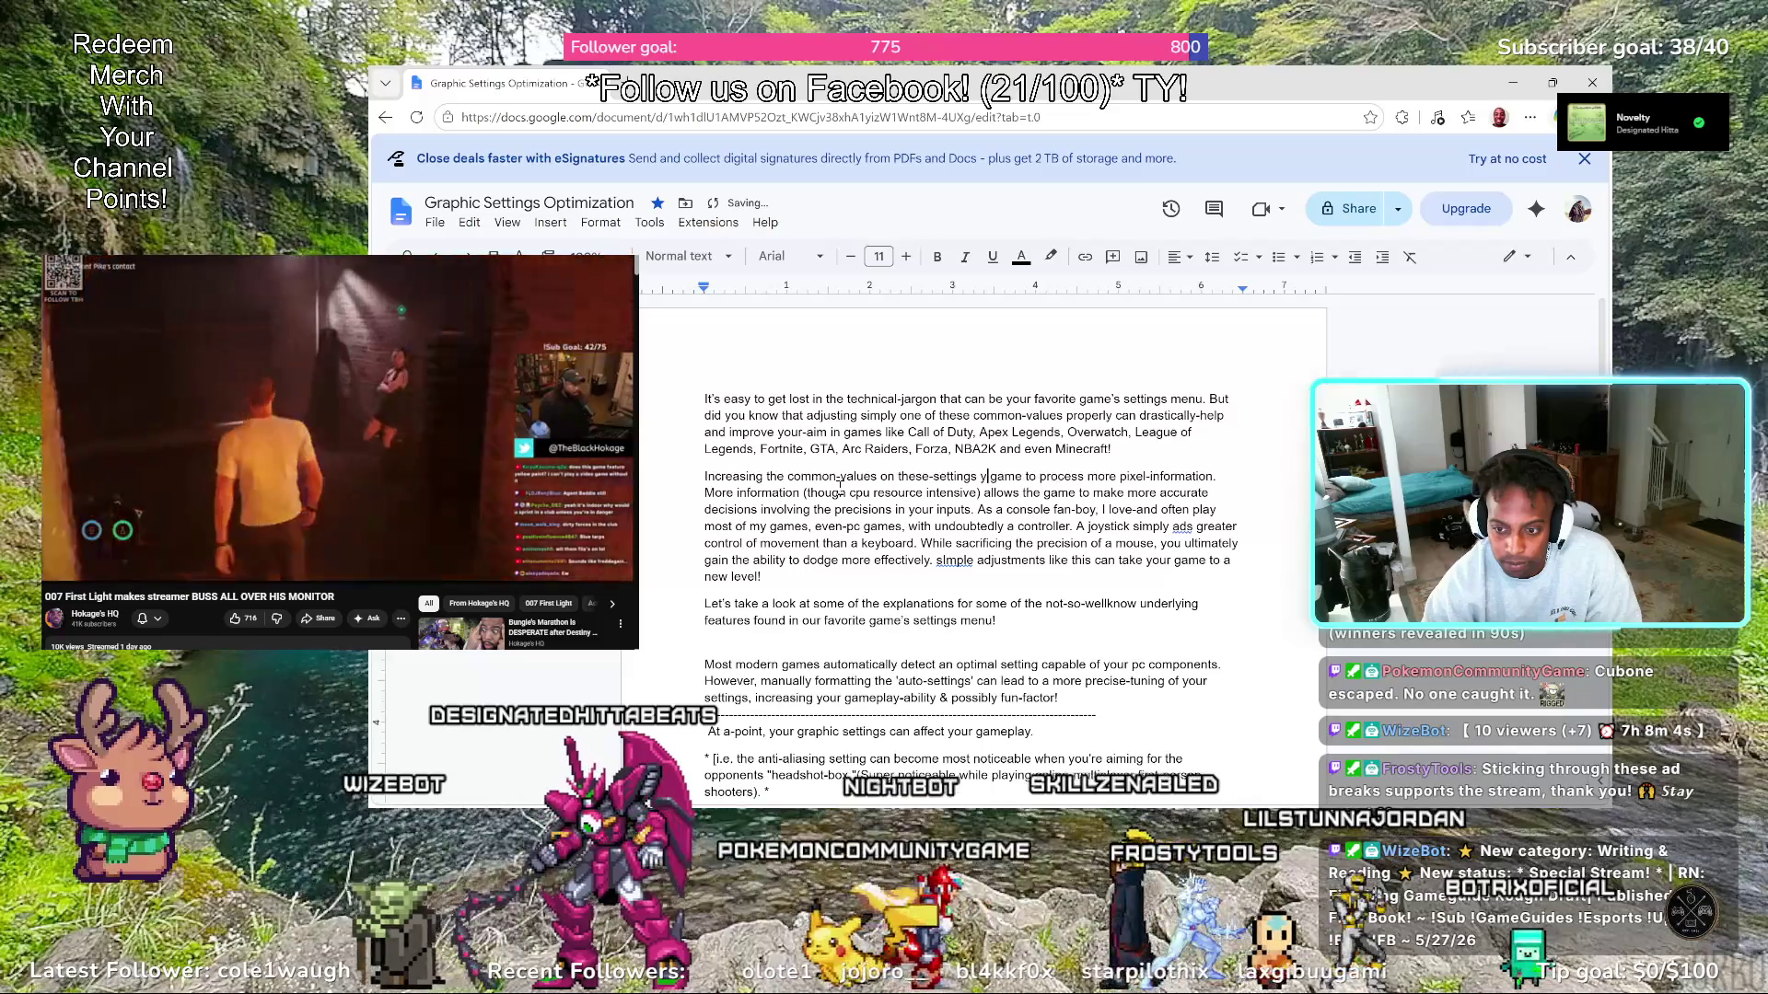
{"action": "key", "text": "BackSpace"}
{"action": "key", "text": "BackSpace"}
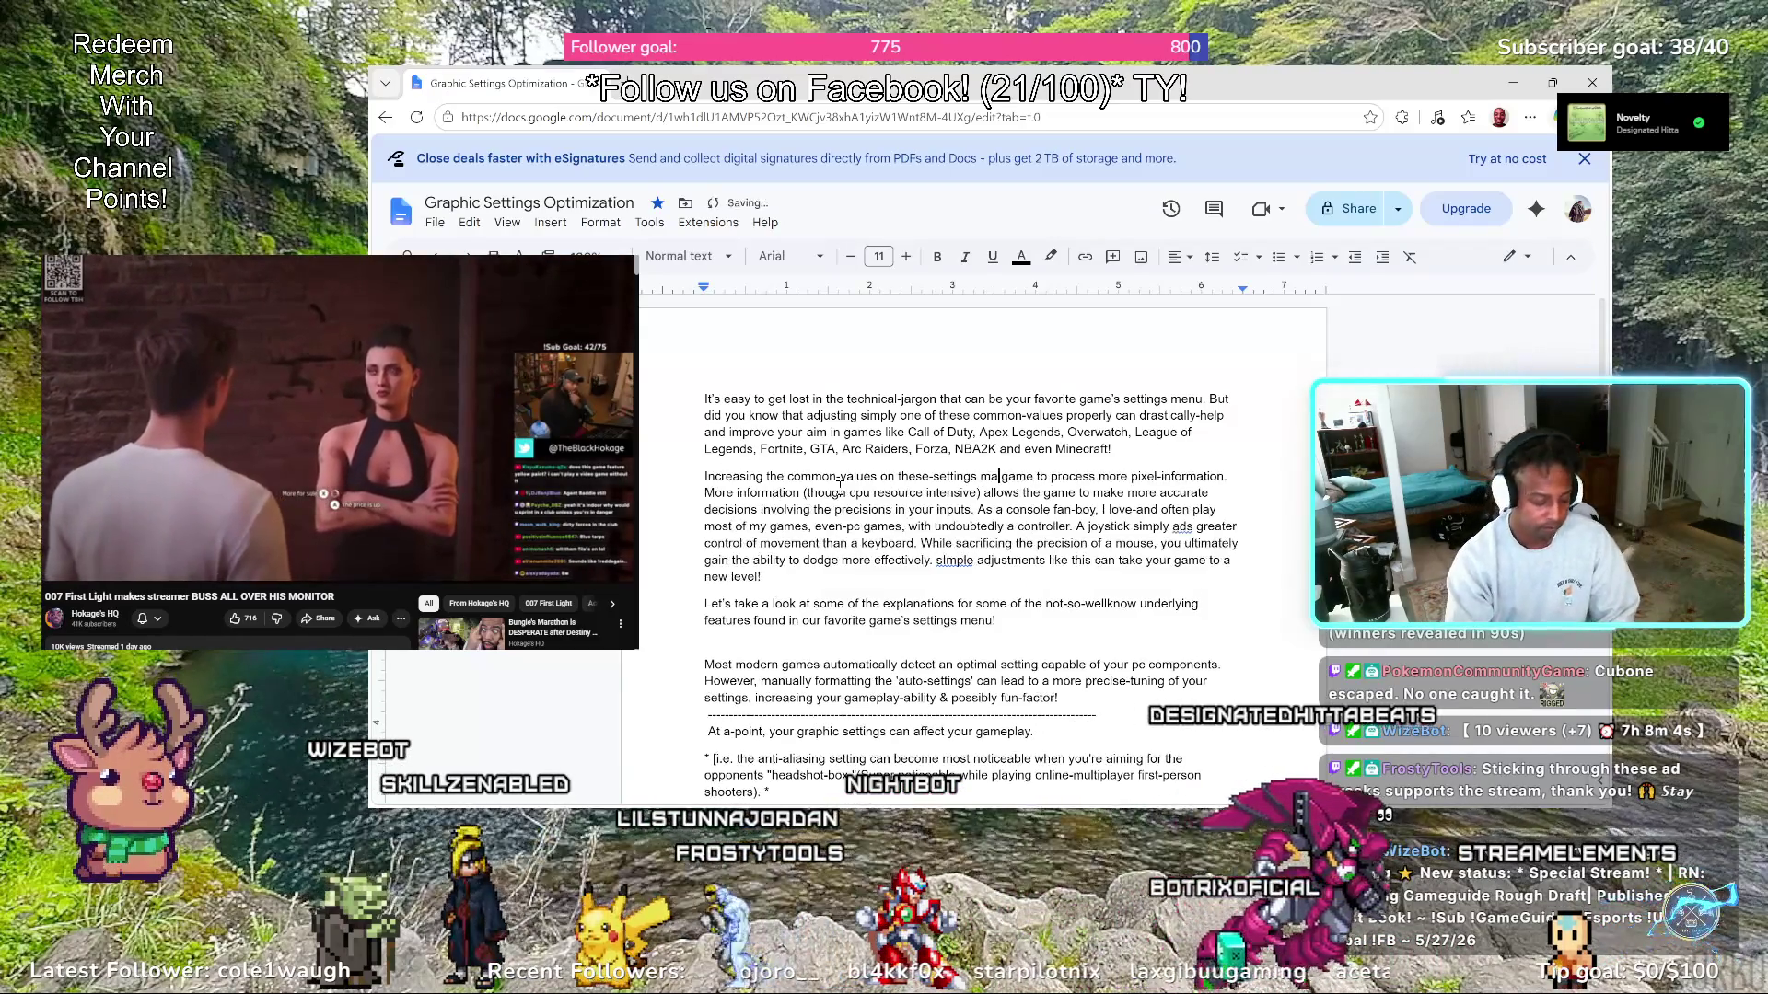
{"action": "type", "text": "makes"}
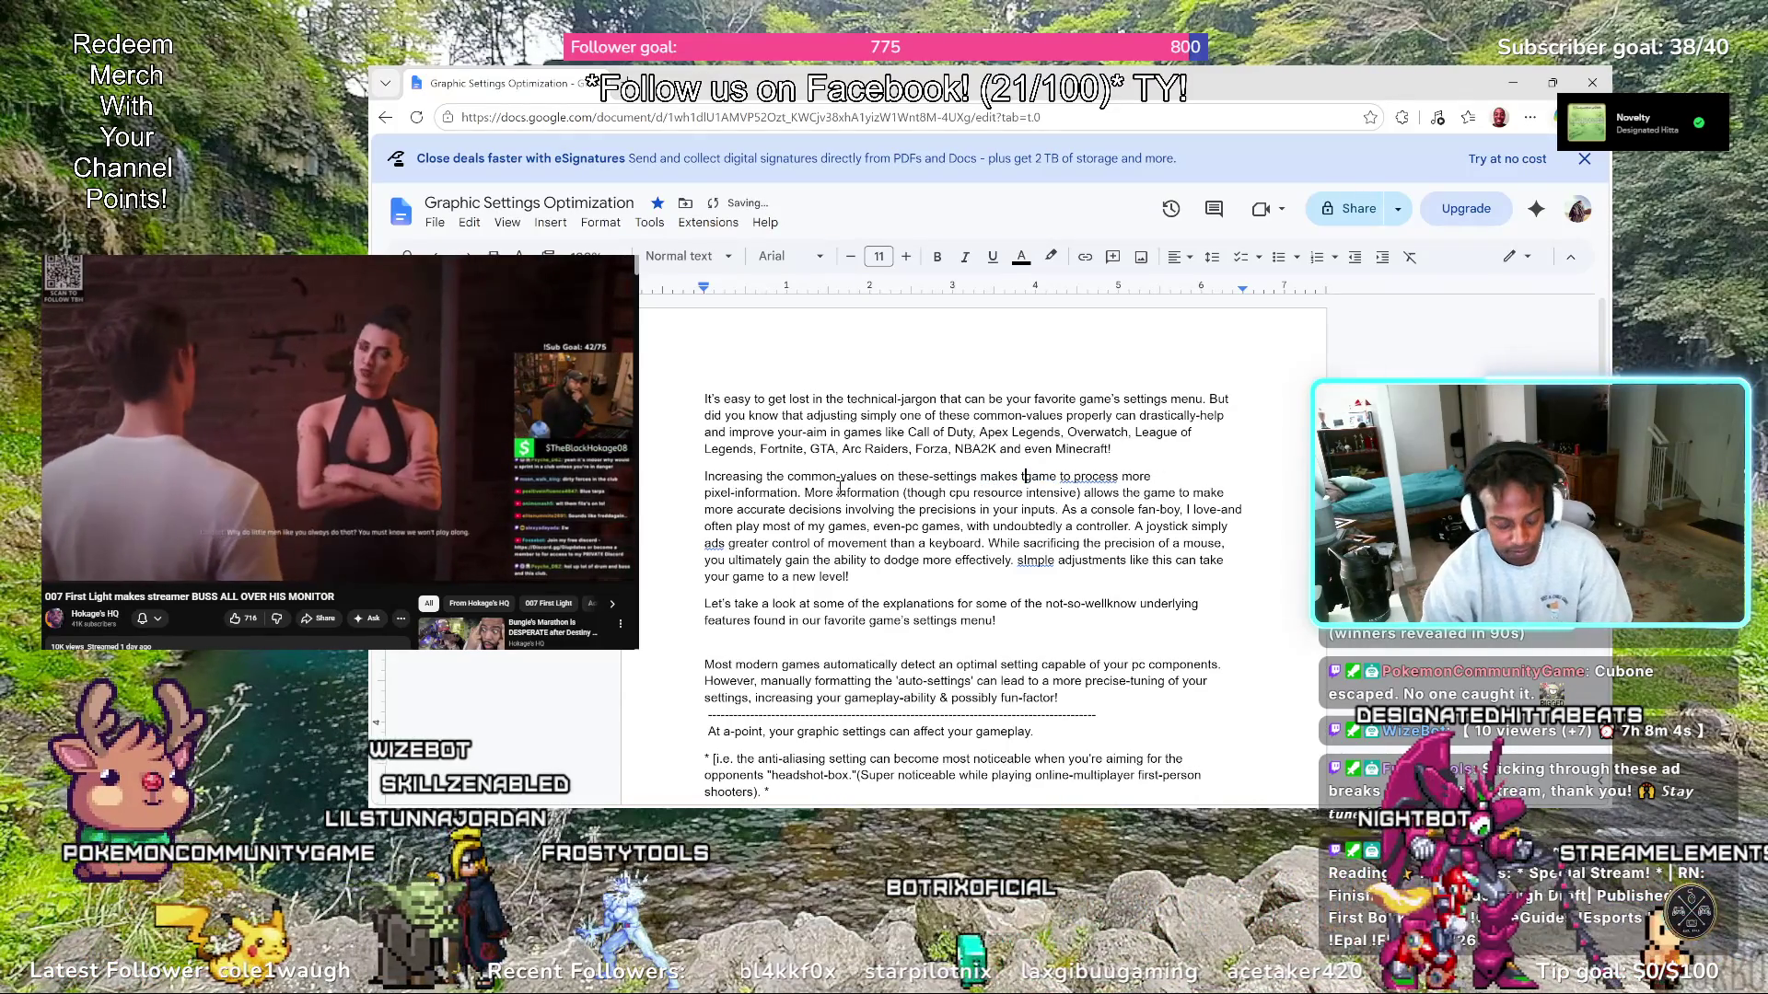
{"action": "type", "text": "the"}
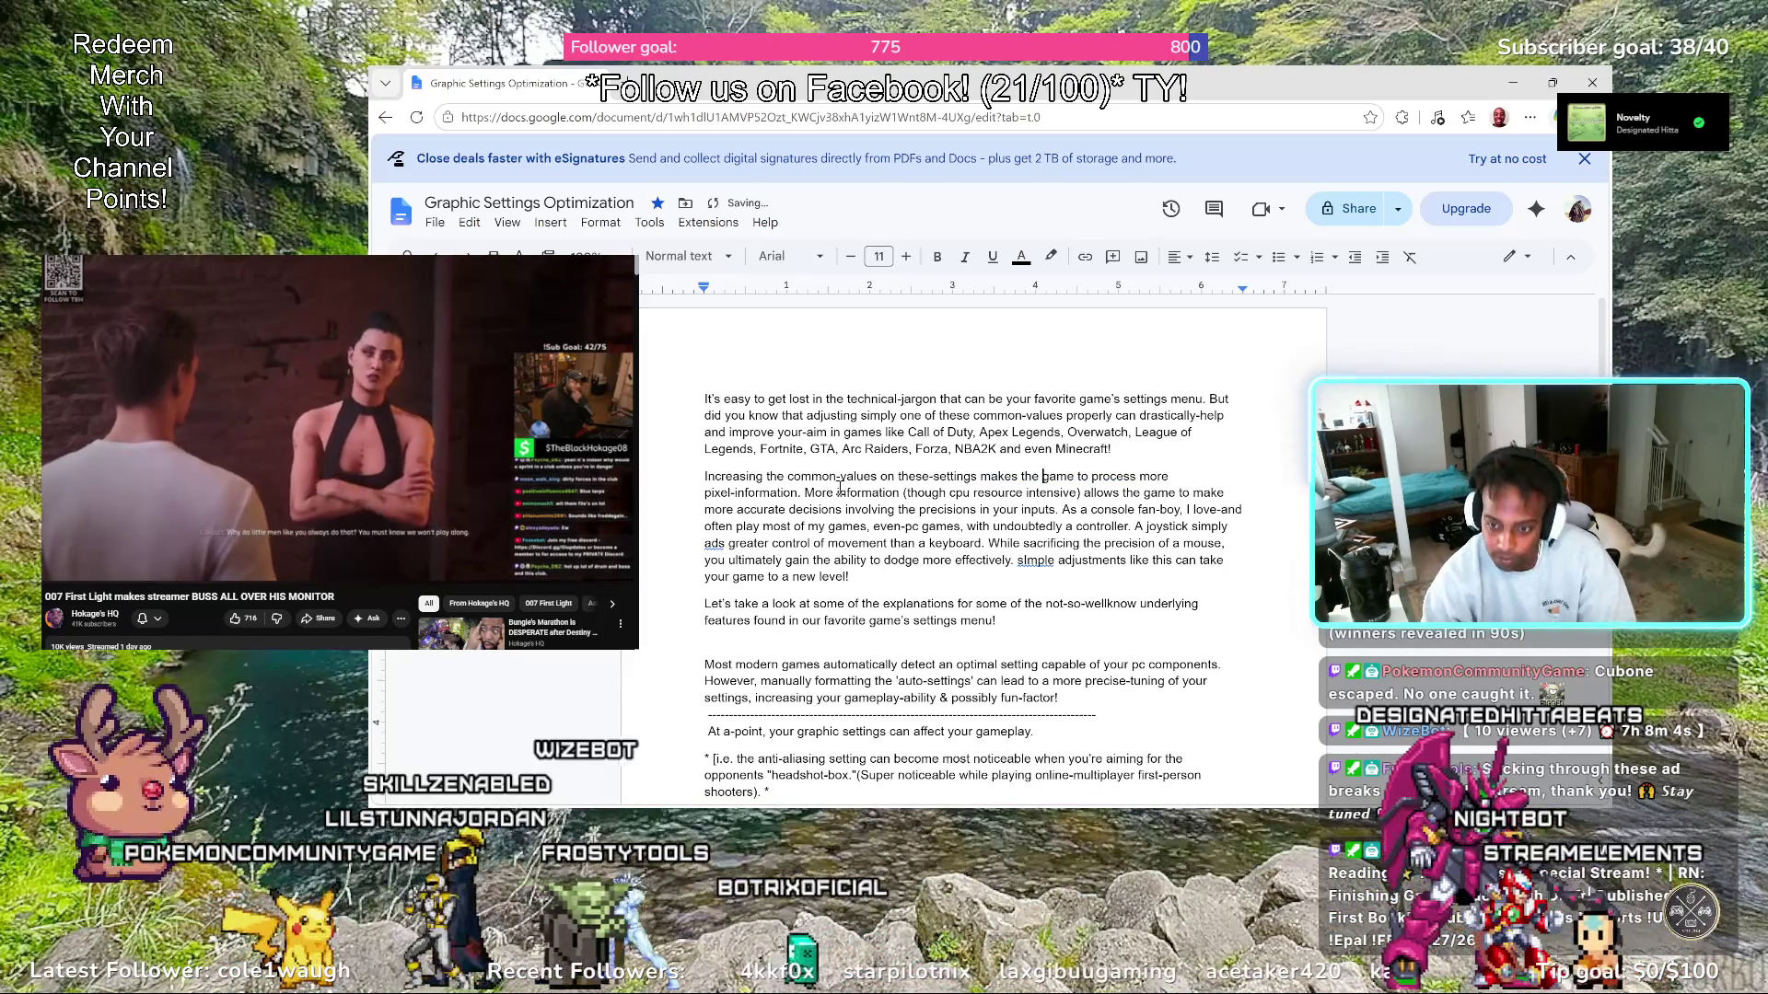
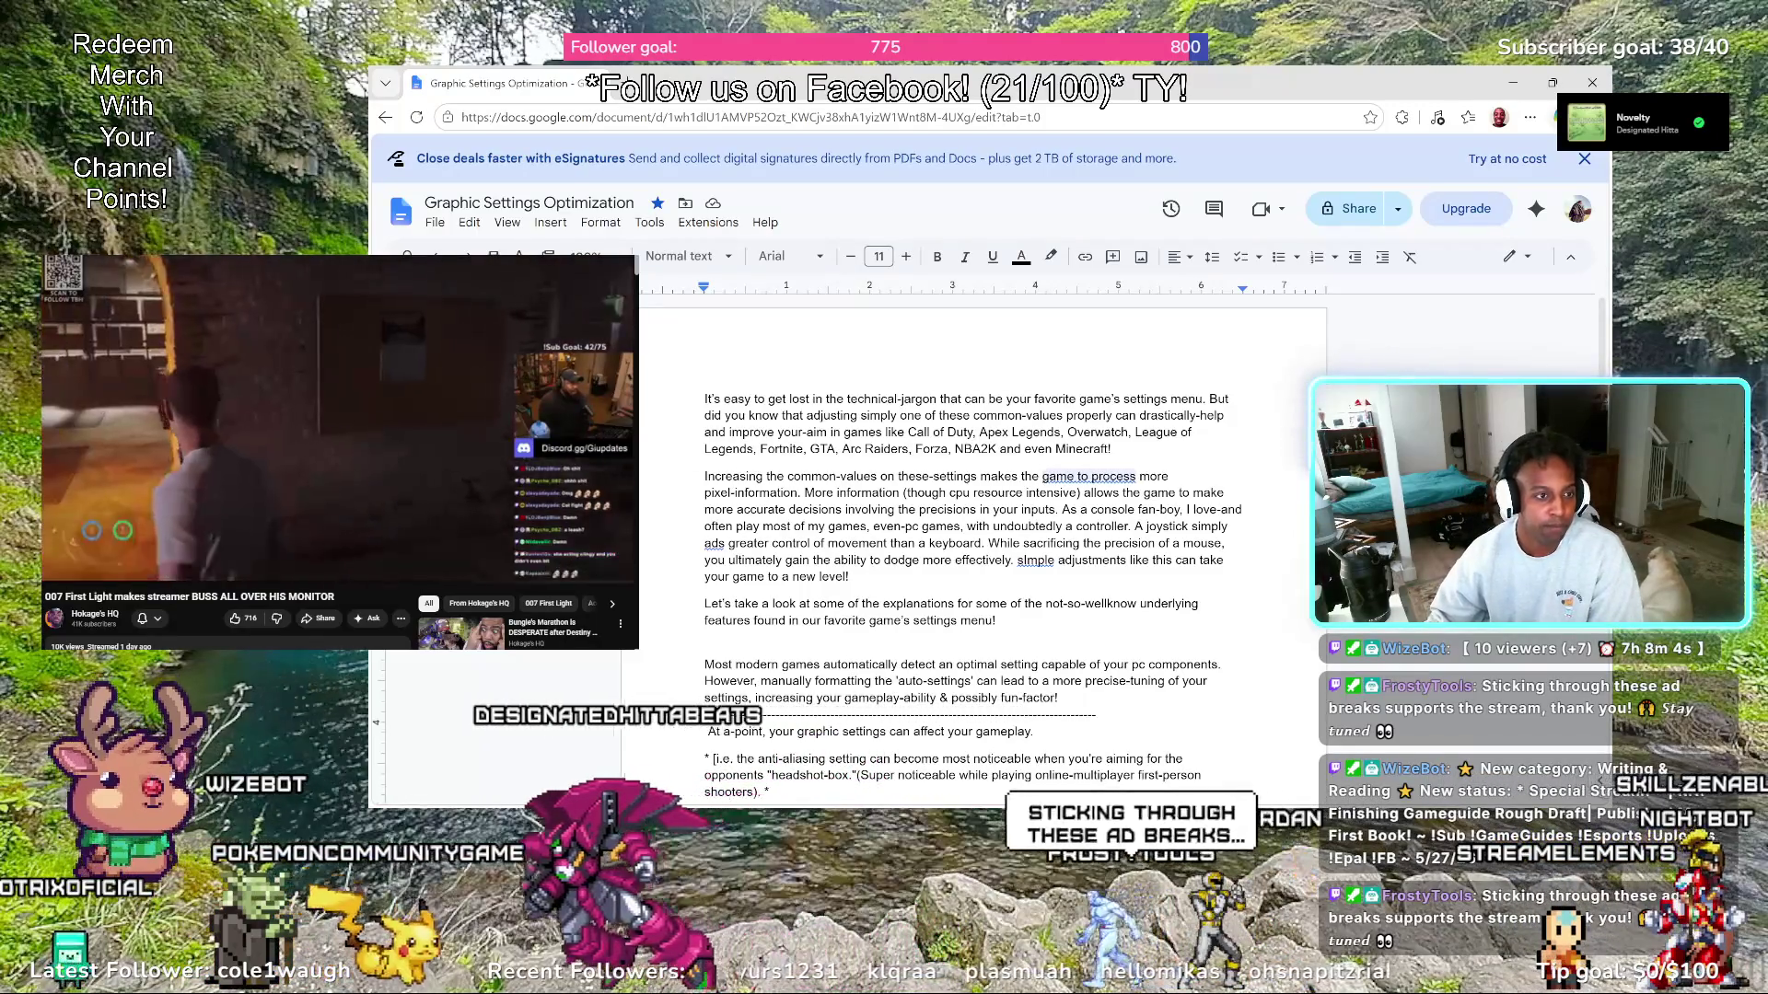
Insert 'amount of' before 'common-values' in the second paragraph
{"action": "key", "text": "j"}
{"action": "key", "text": "j"}
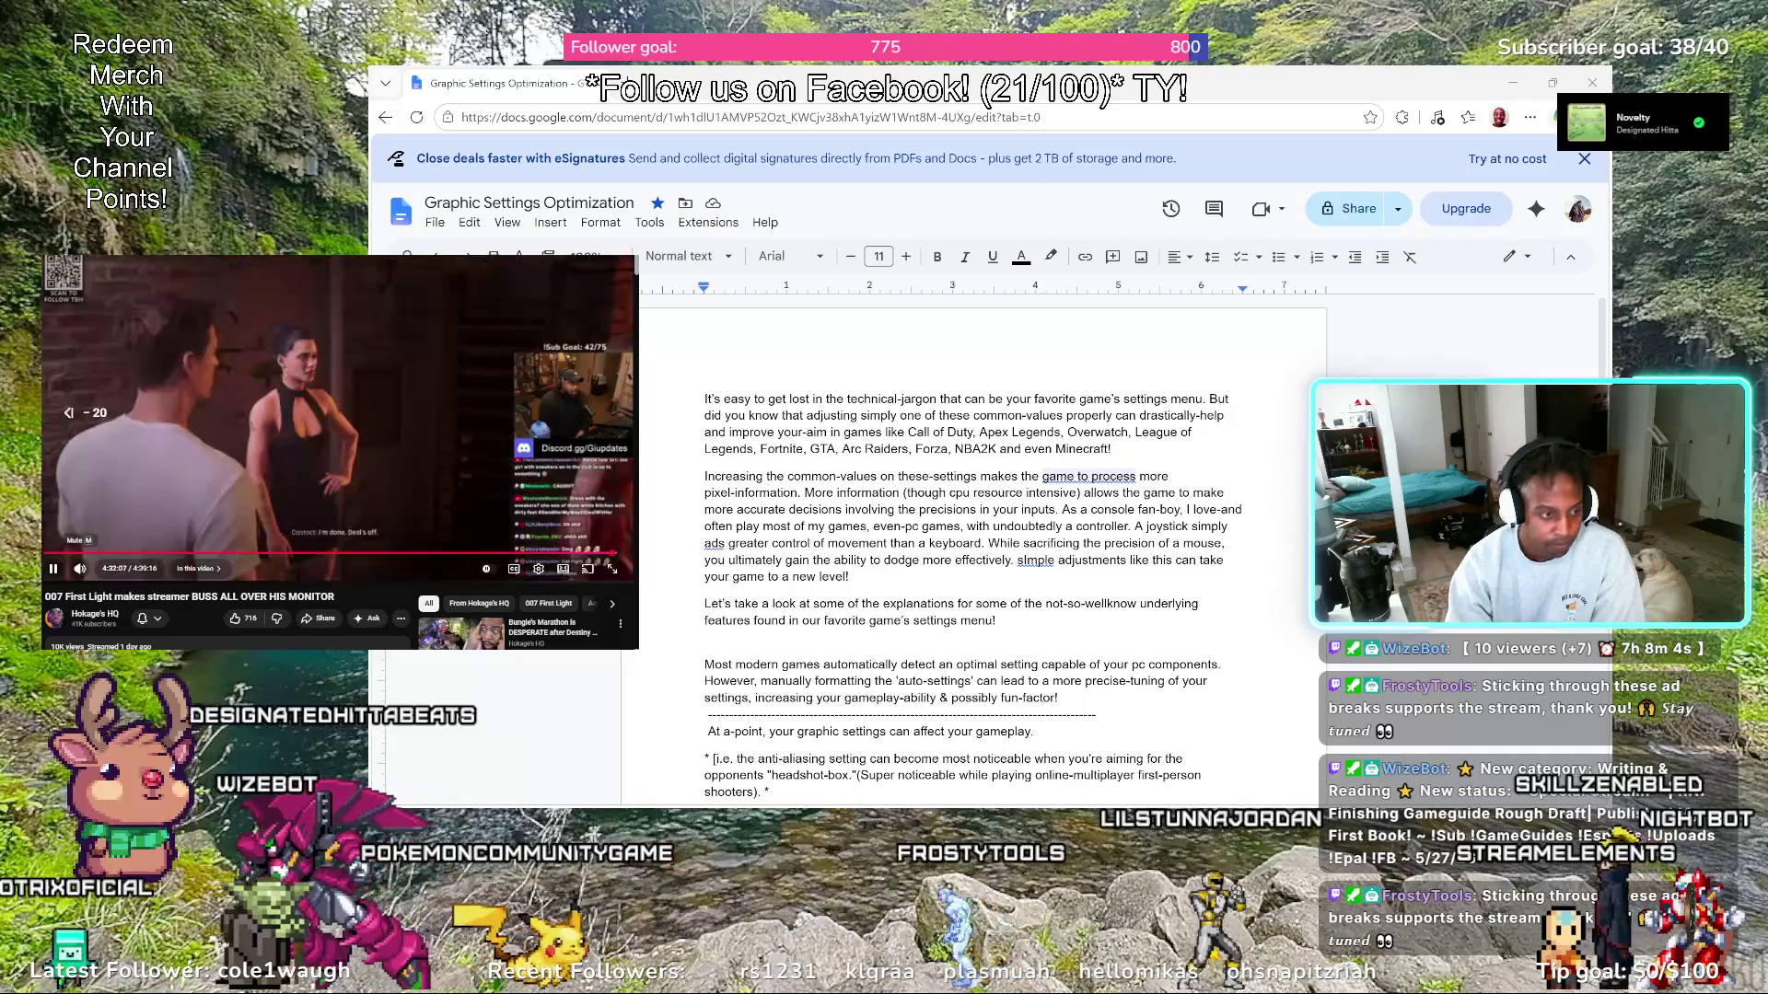
{"action": "key", "text": "j"}
{"action": "key", "text": "j"}
{"action": "key", "text": "j"}
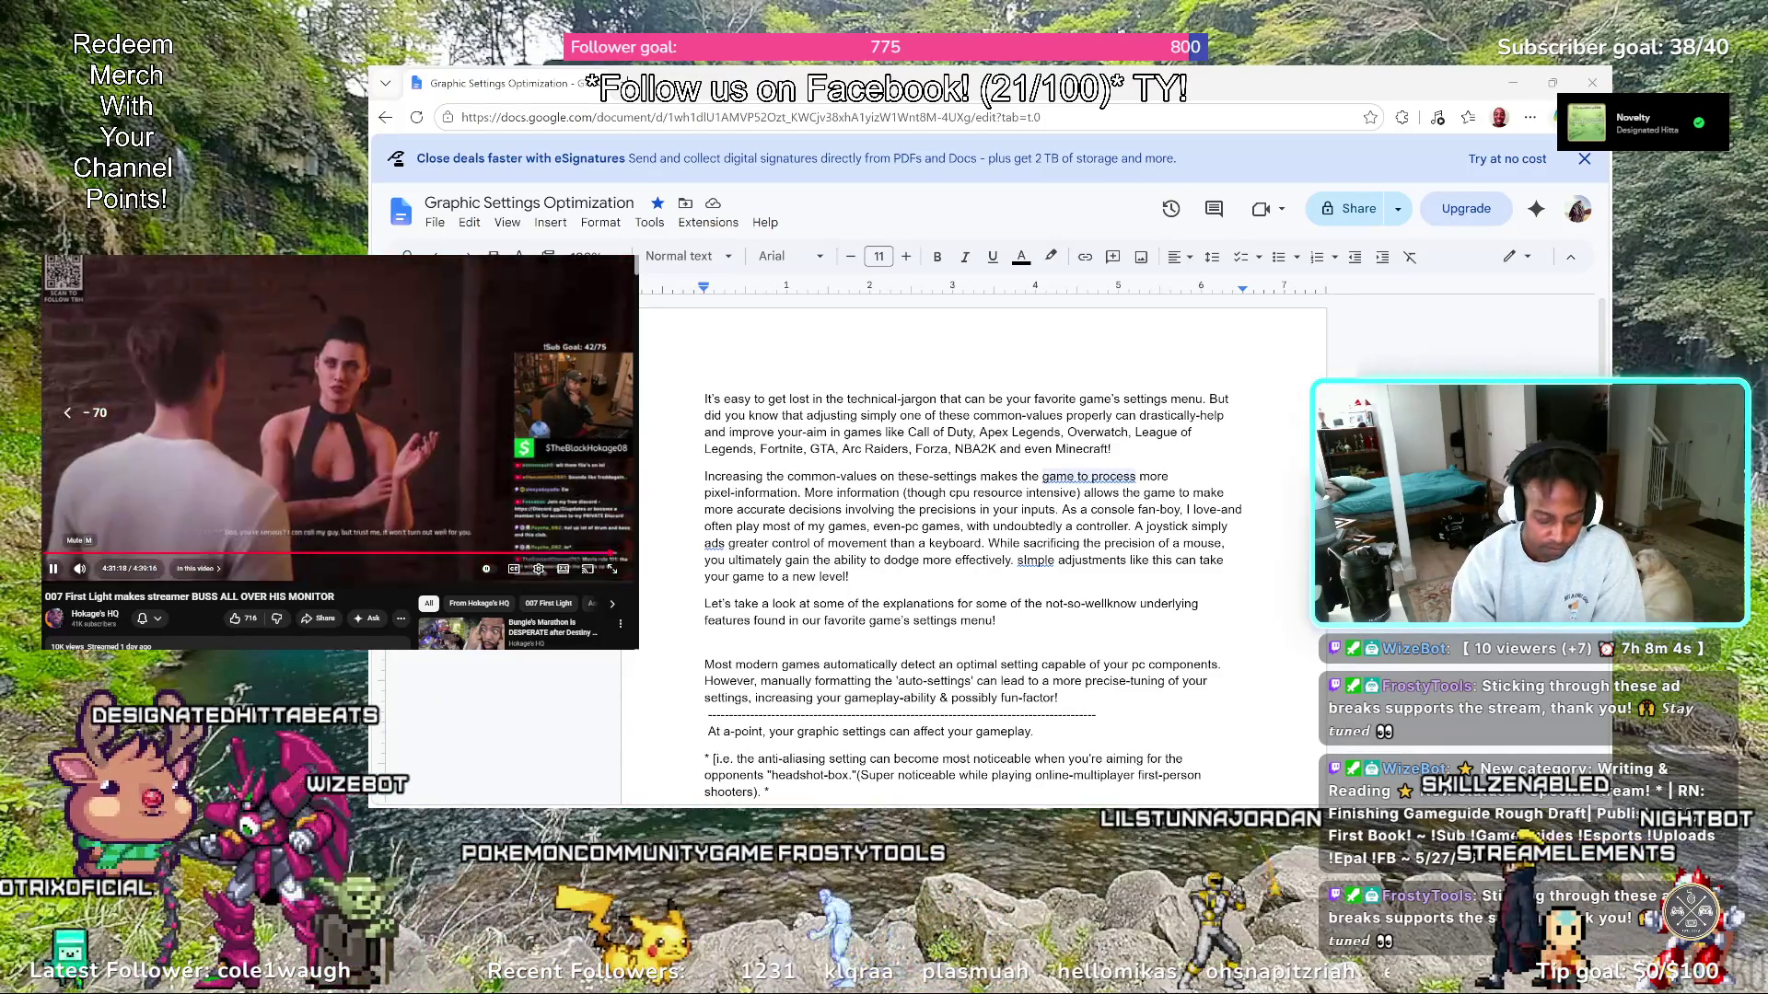
{"action": "key", "text": "Left"}
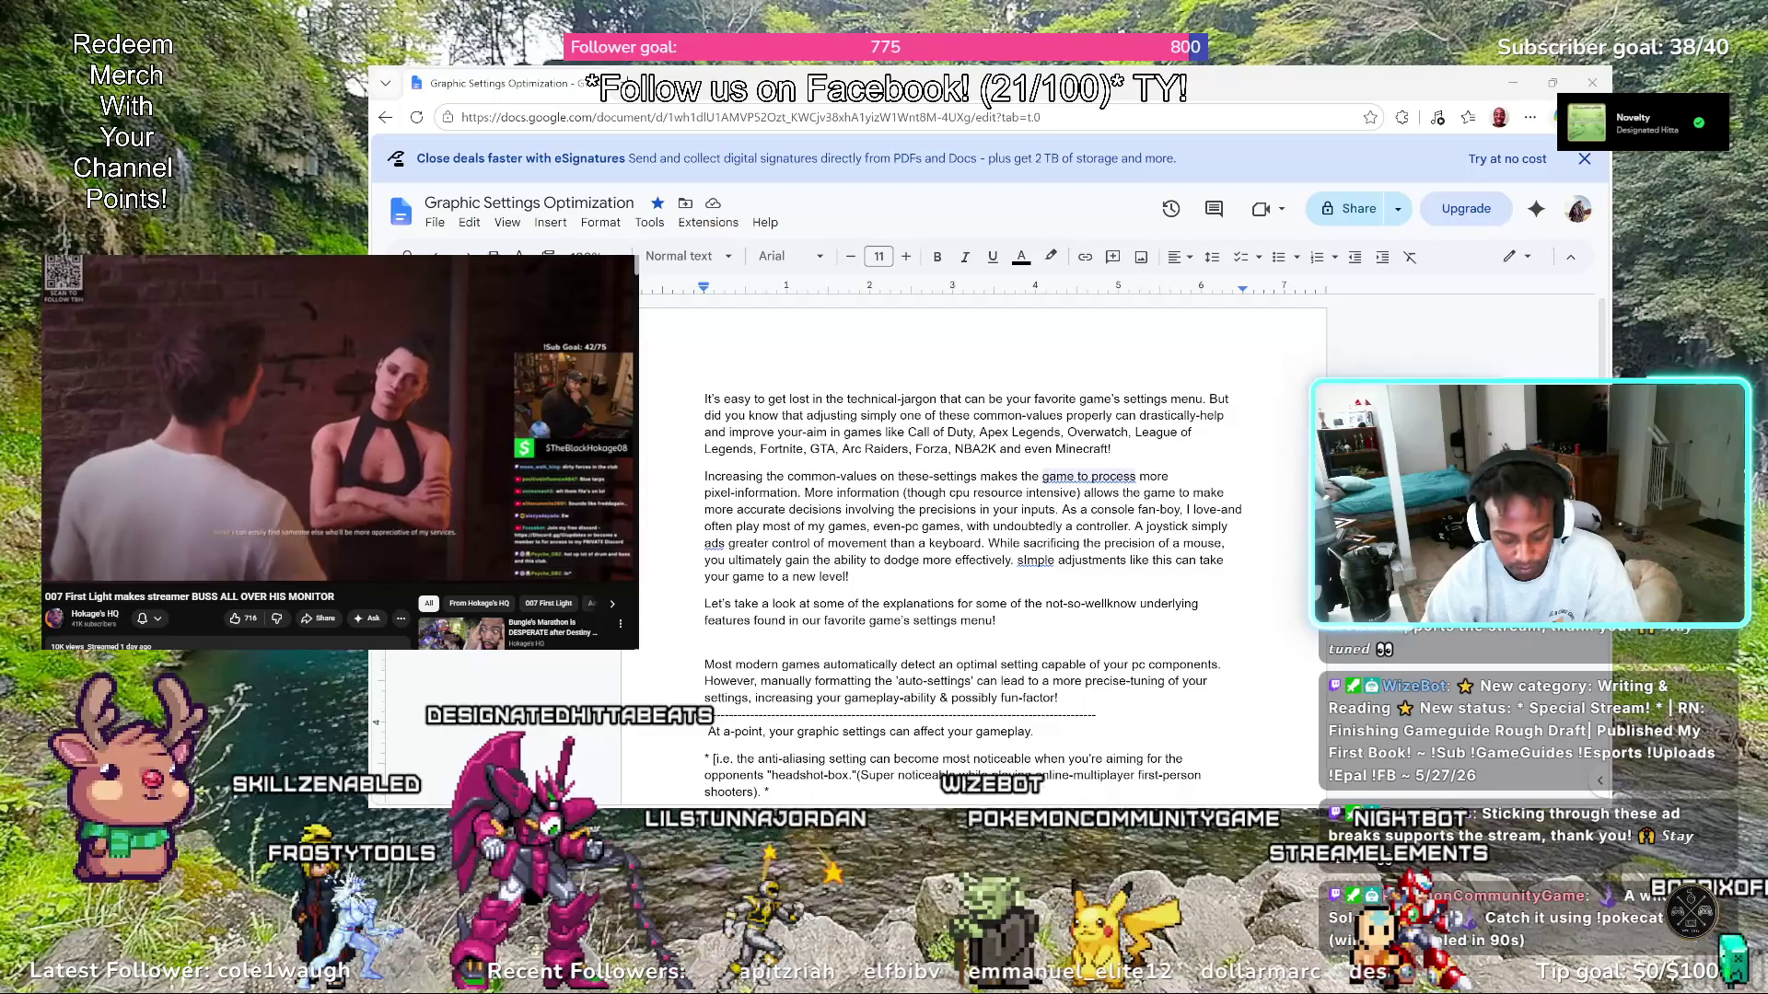
{"action": "key", "text": "Left"}
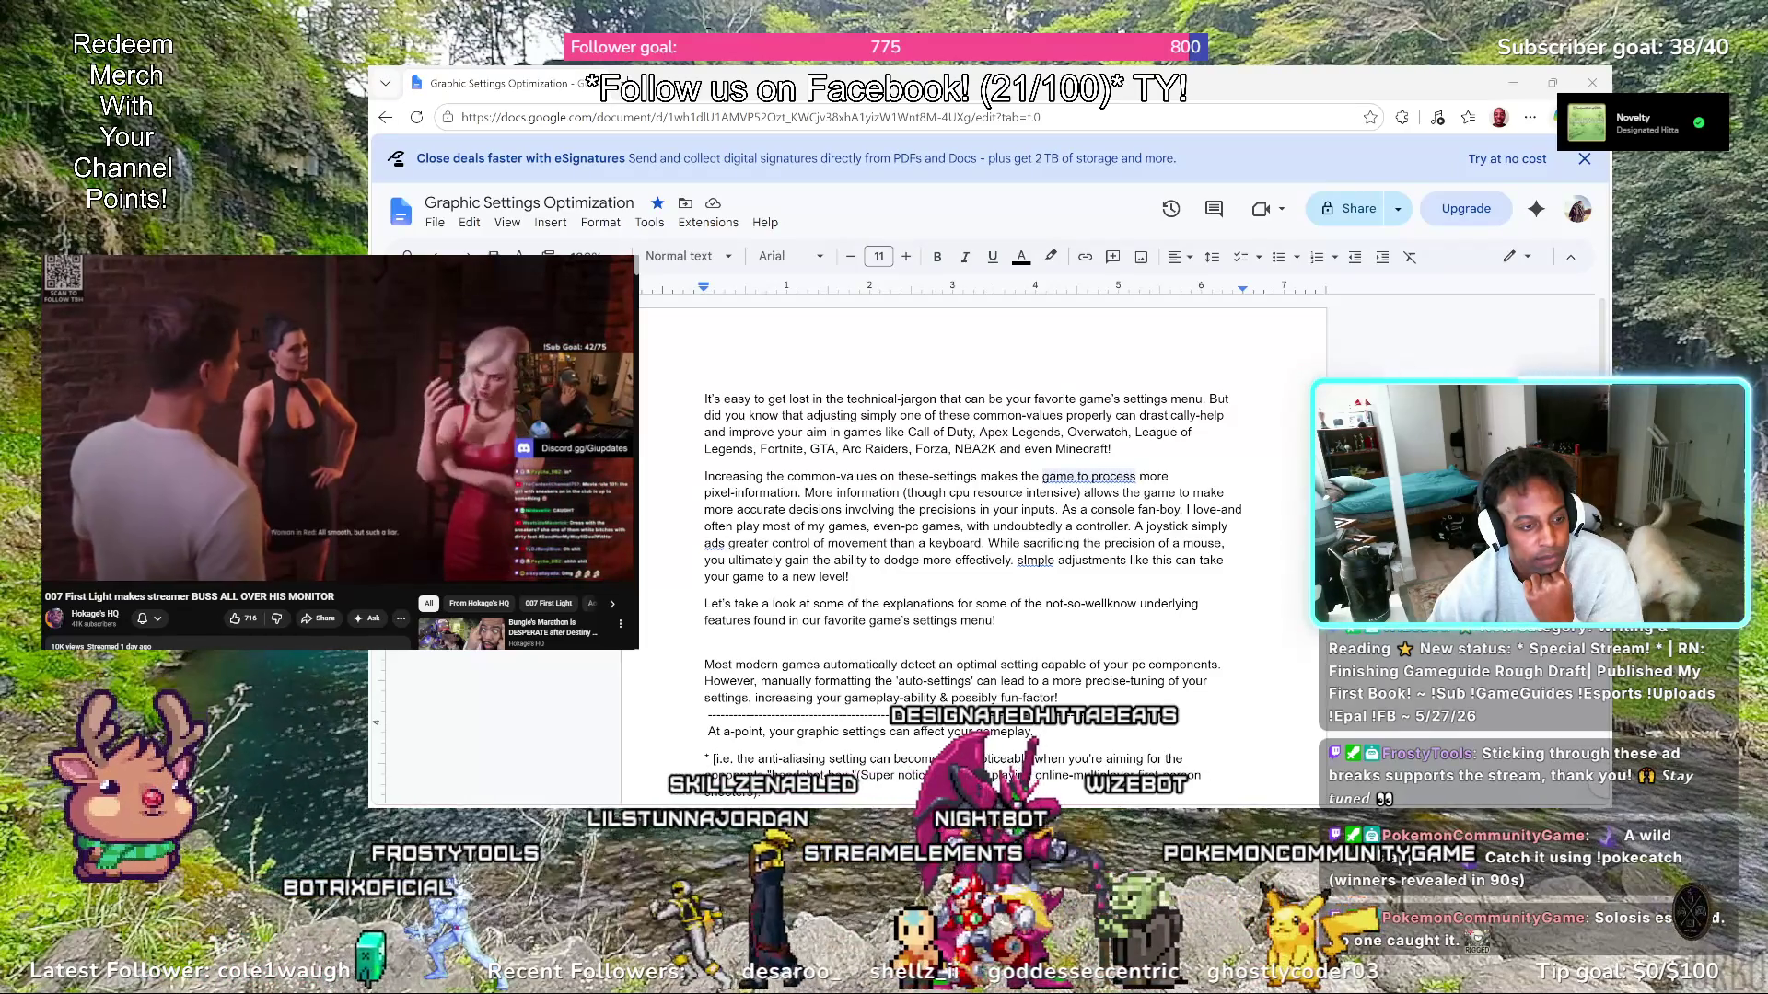
{"action": "type", "text": "*"}
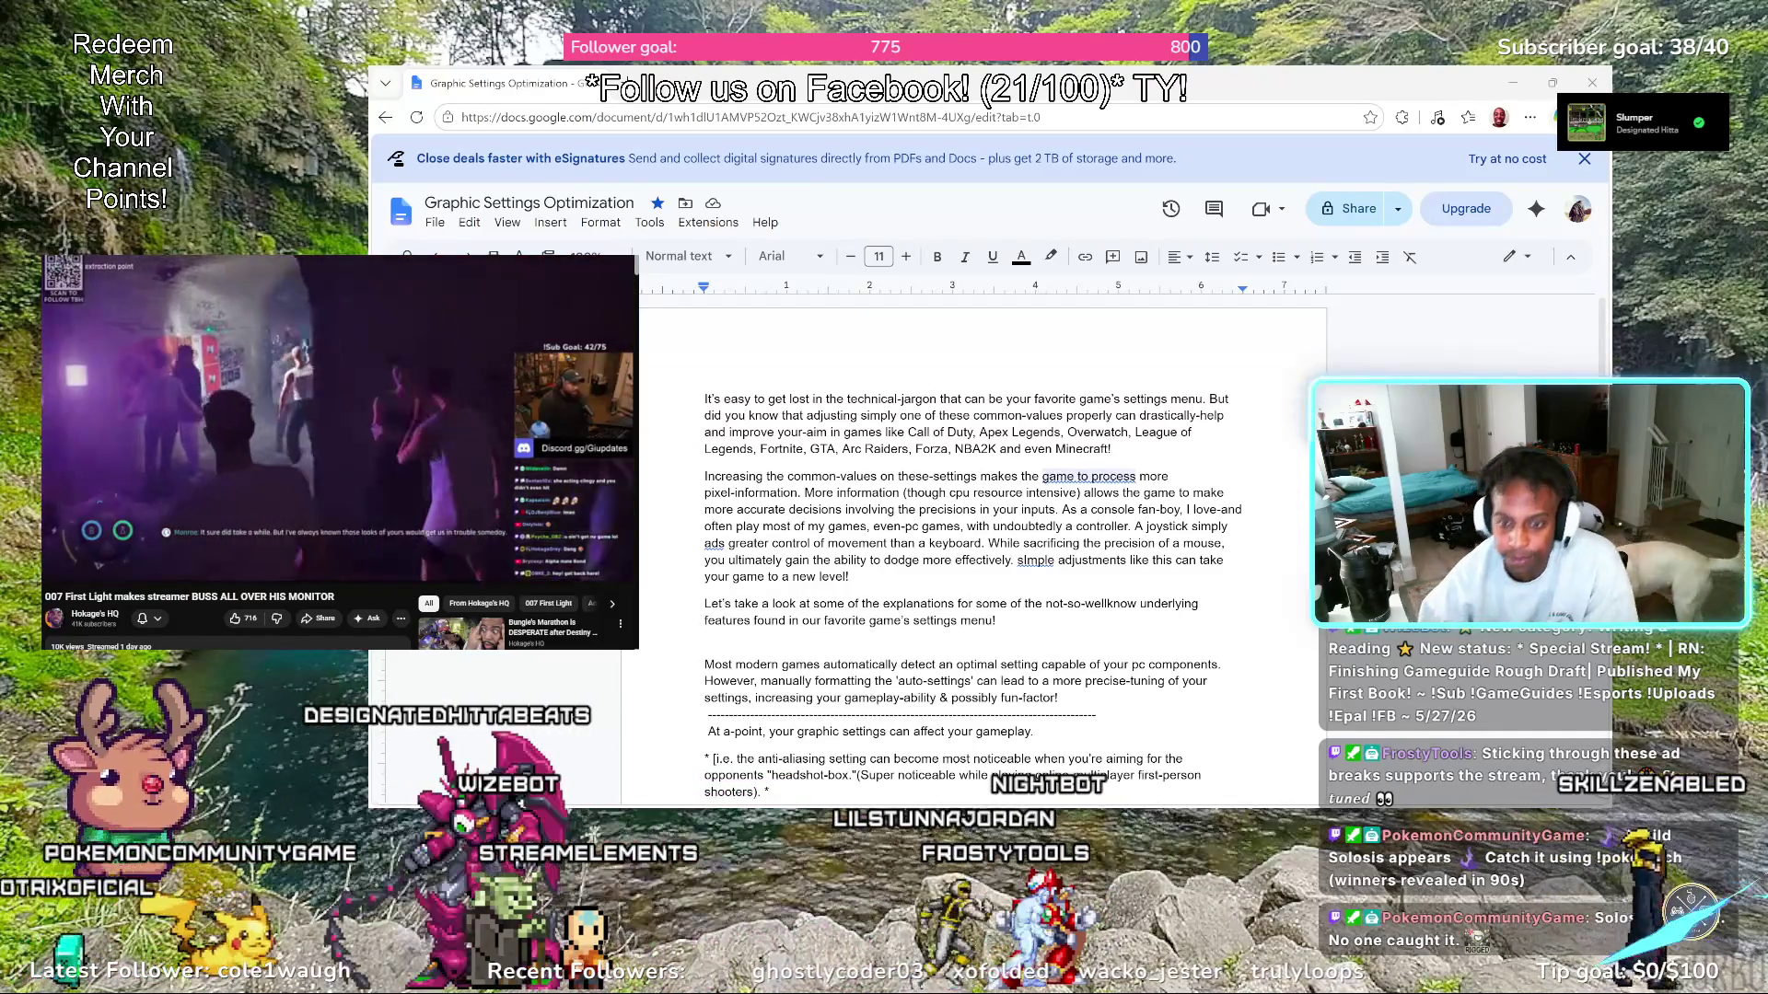
{"action": "left_click", "coordinate": [788, 474]}
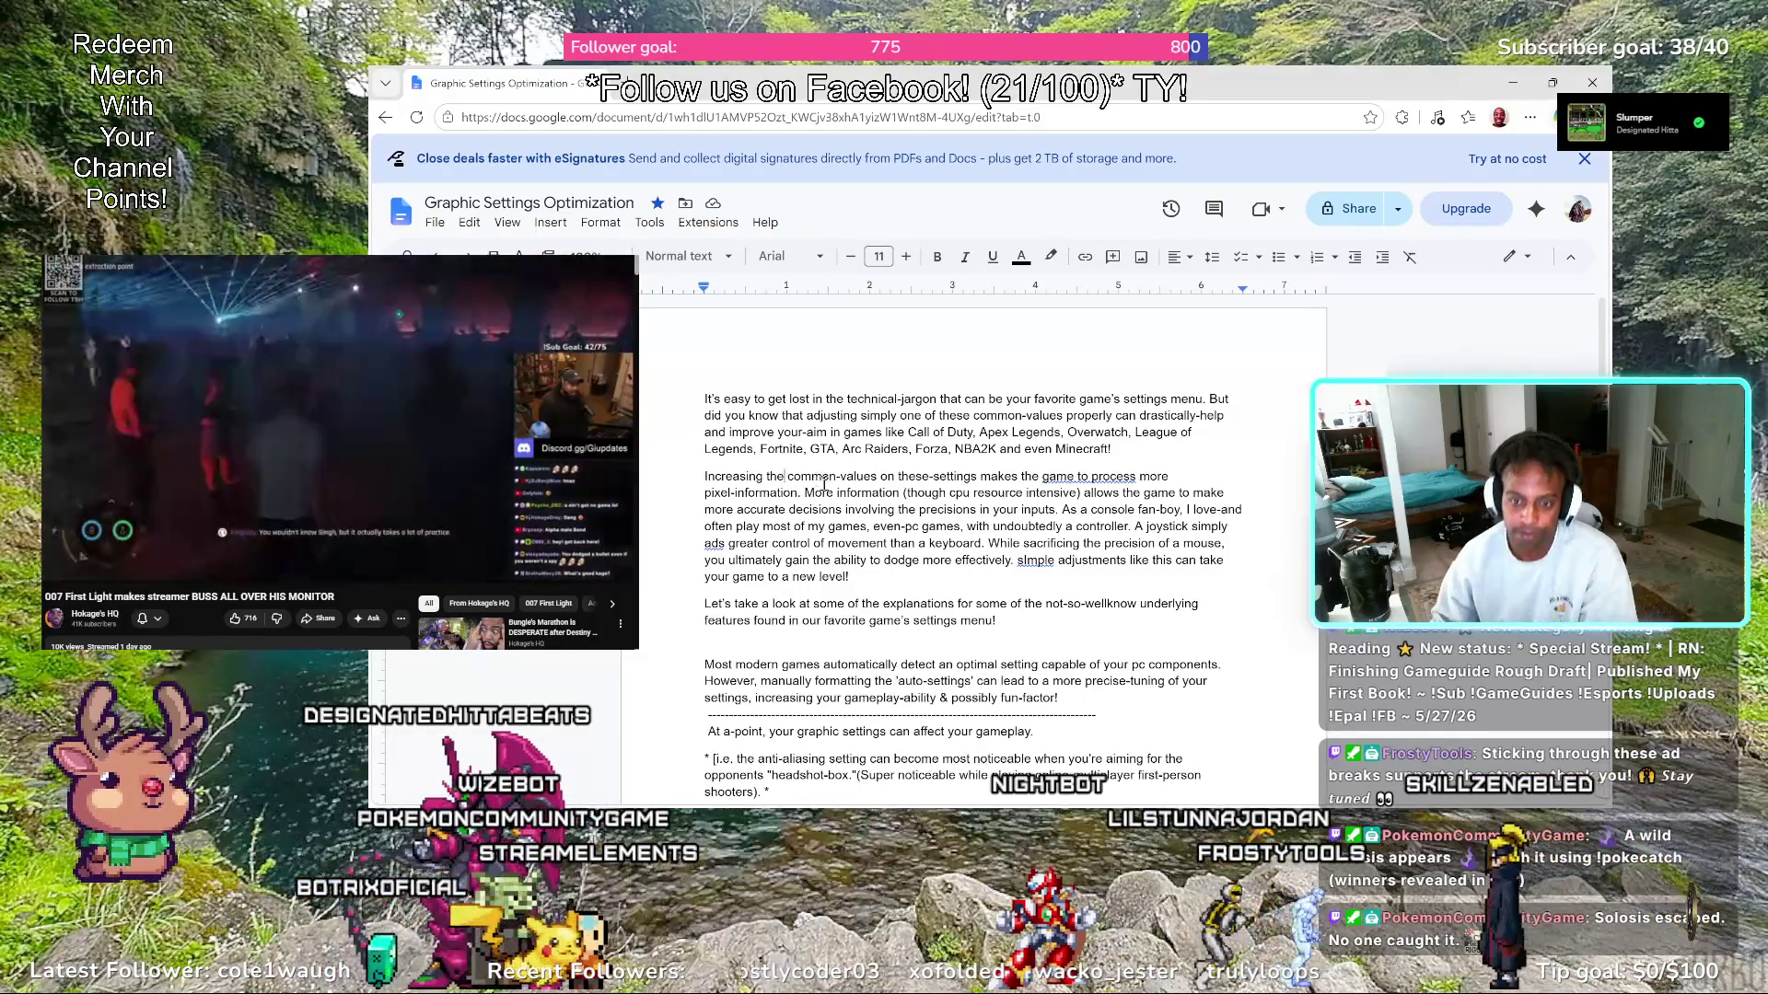
{"action": "type", "text": "amount "}
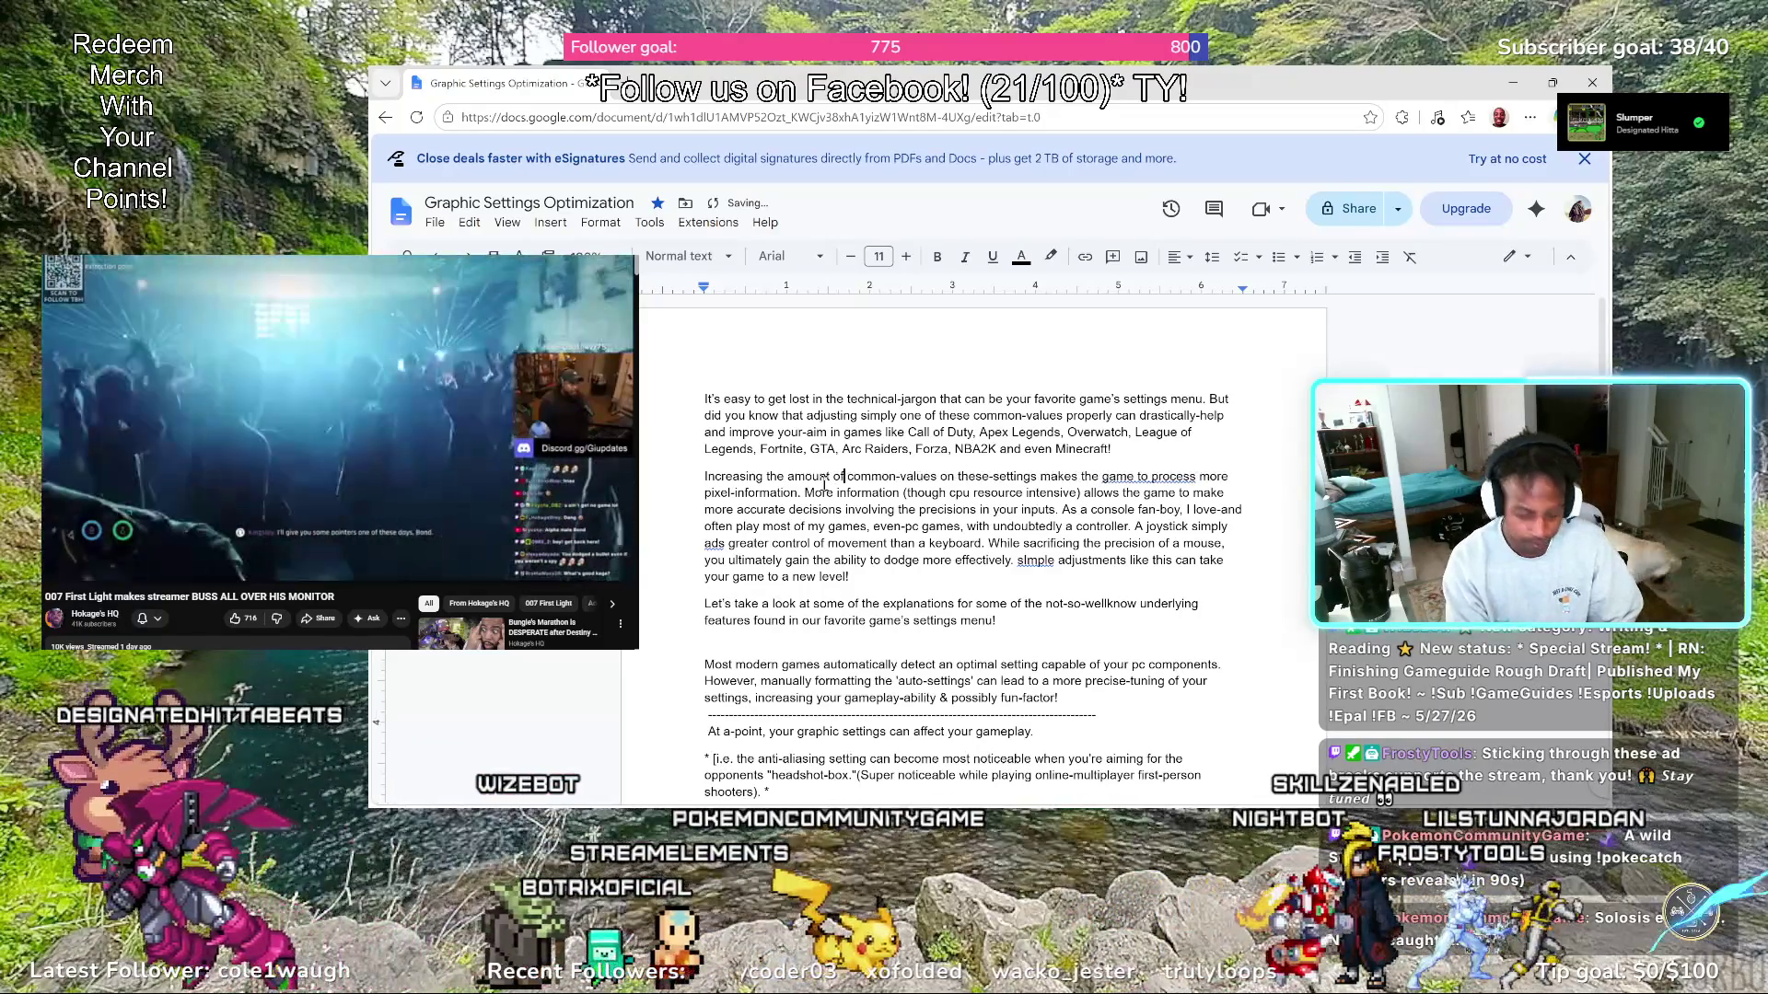
{"action": "type", "text": "of"}
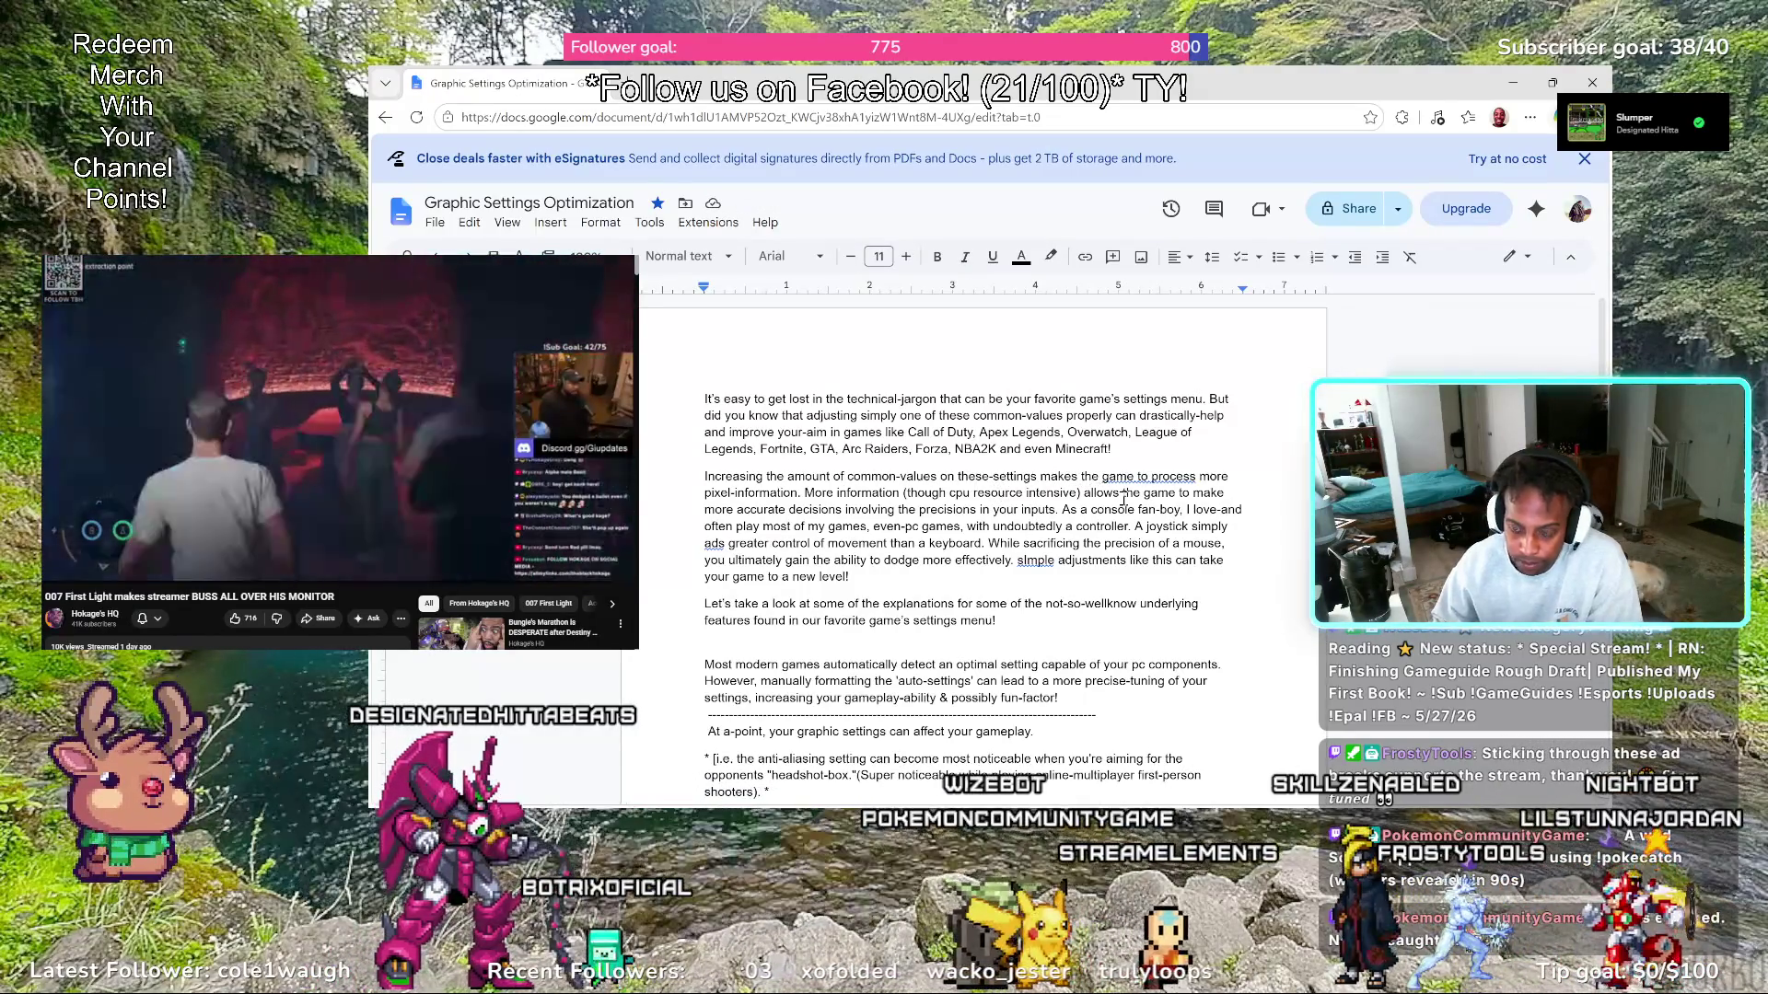
Change 'makes' to 'causes' and hyphenate 'the-game' before 'information'
{"action": "key", "text": "BackSpace"}
{"action": "key", "text": "BackSpace"}
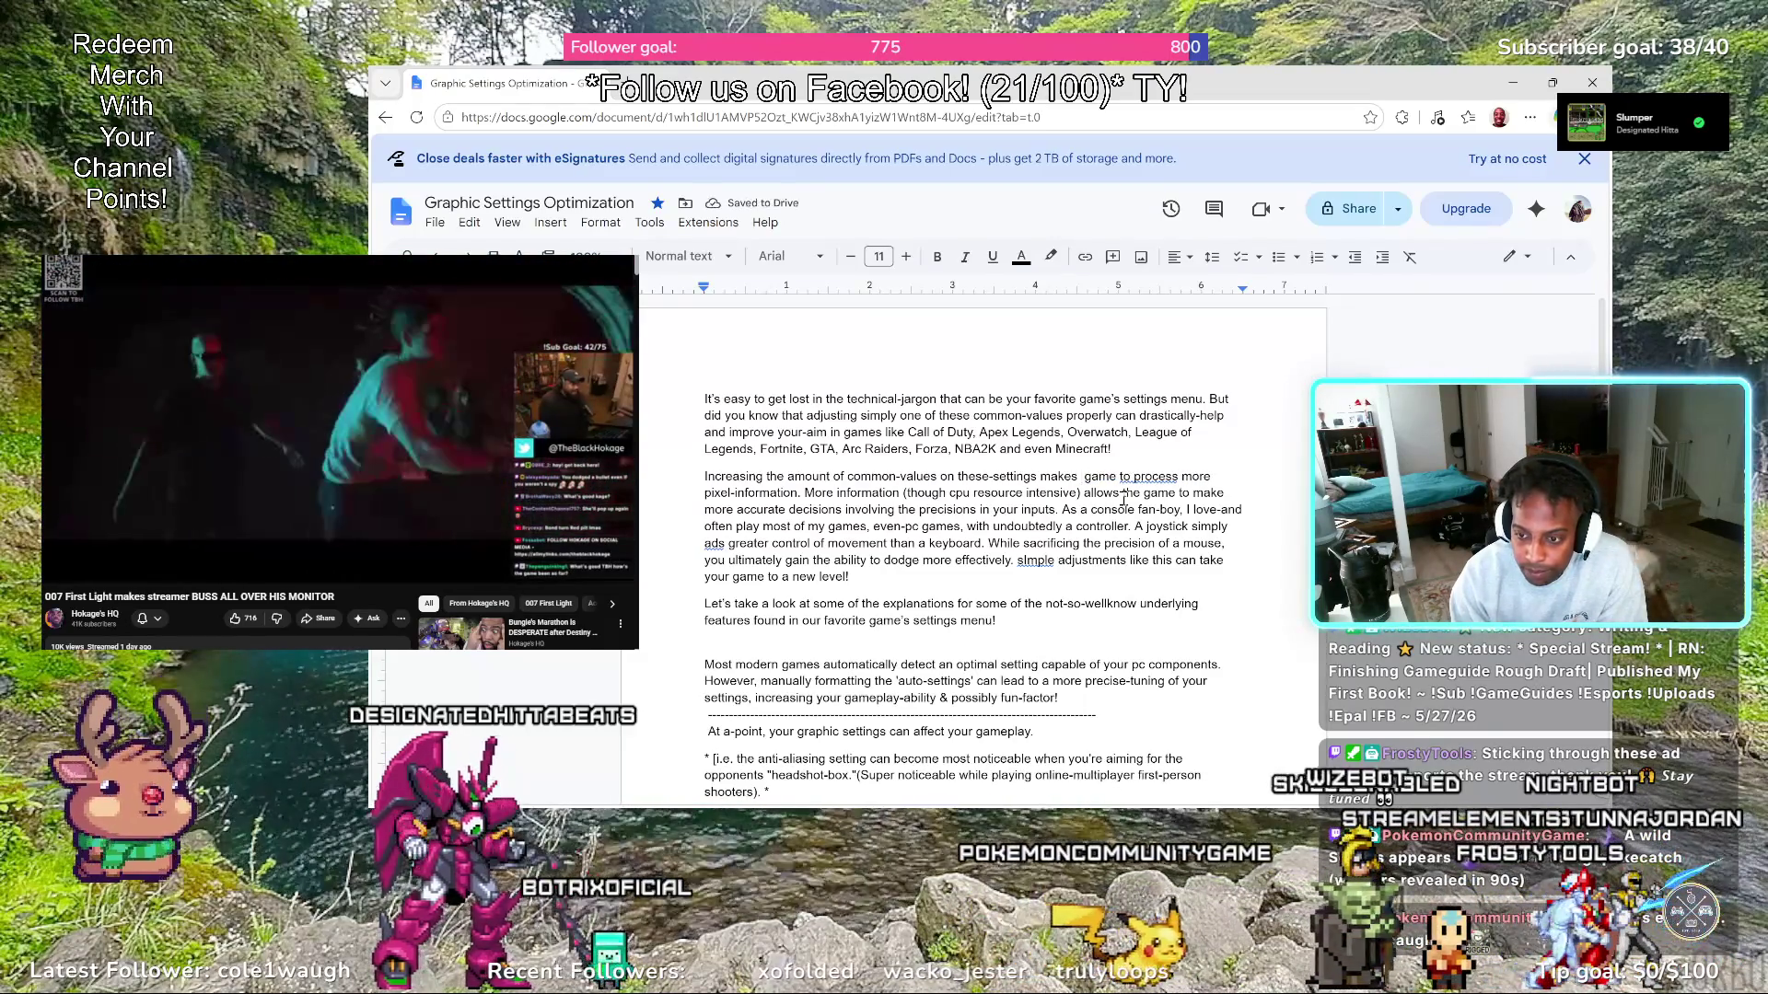
{"action": "key", "text": "BackSpace"}
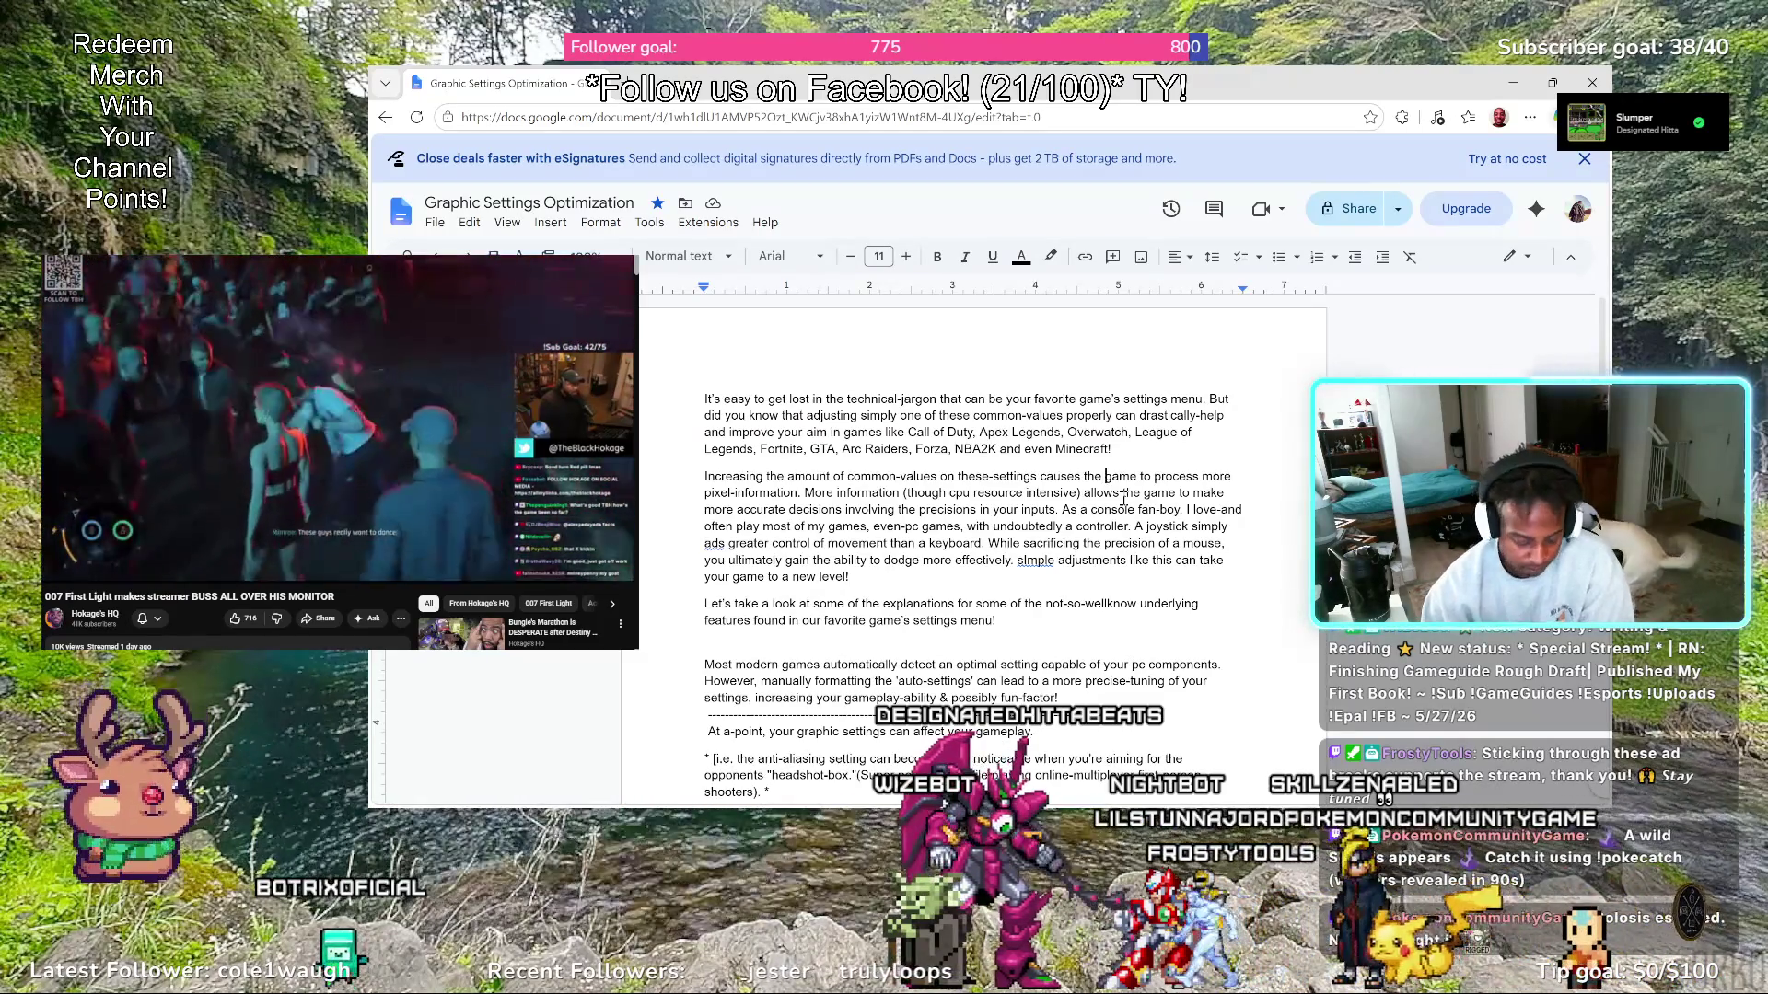
{"action": "key", "text": "BackSpace"}
{"action": "type", "text": "-"}
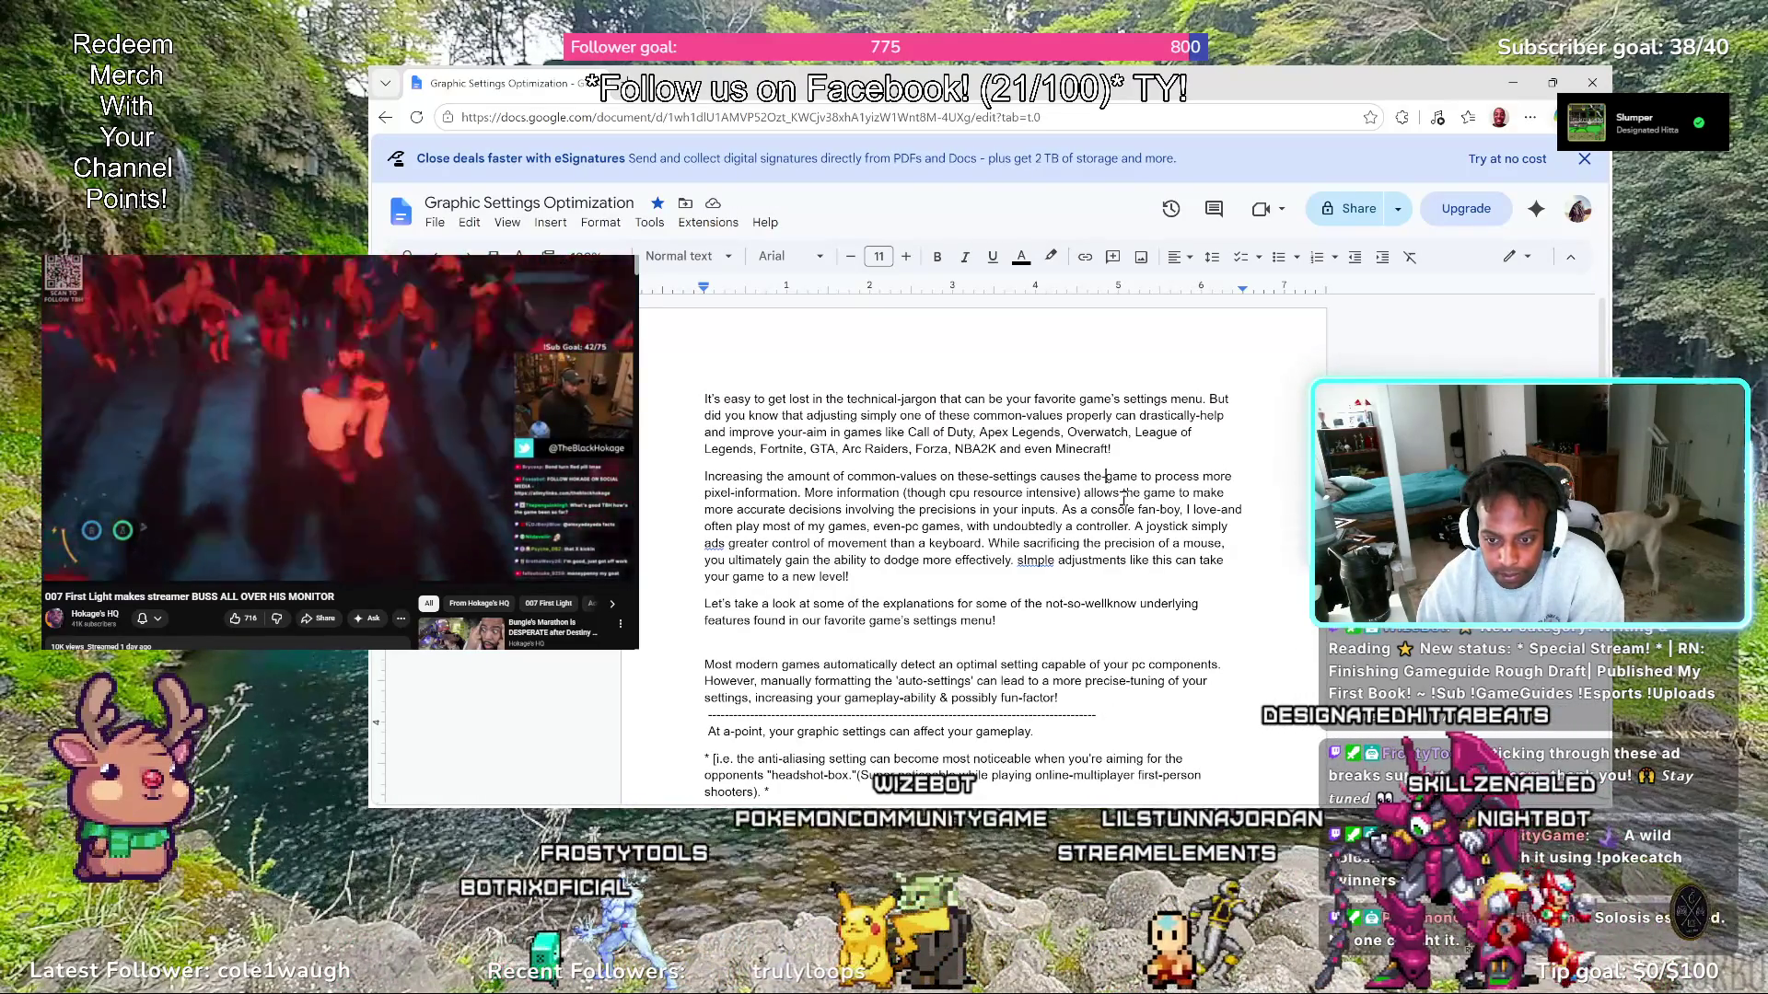
{"action": "key", "text": "BackSpace"}
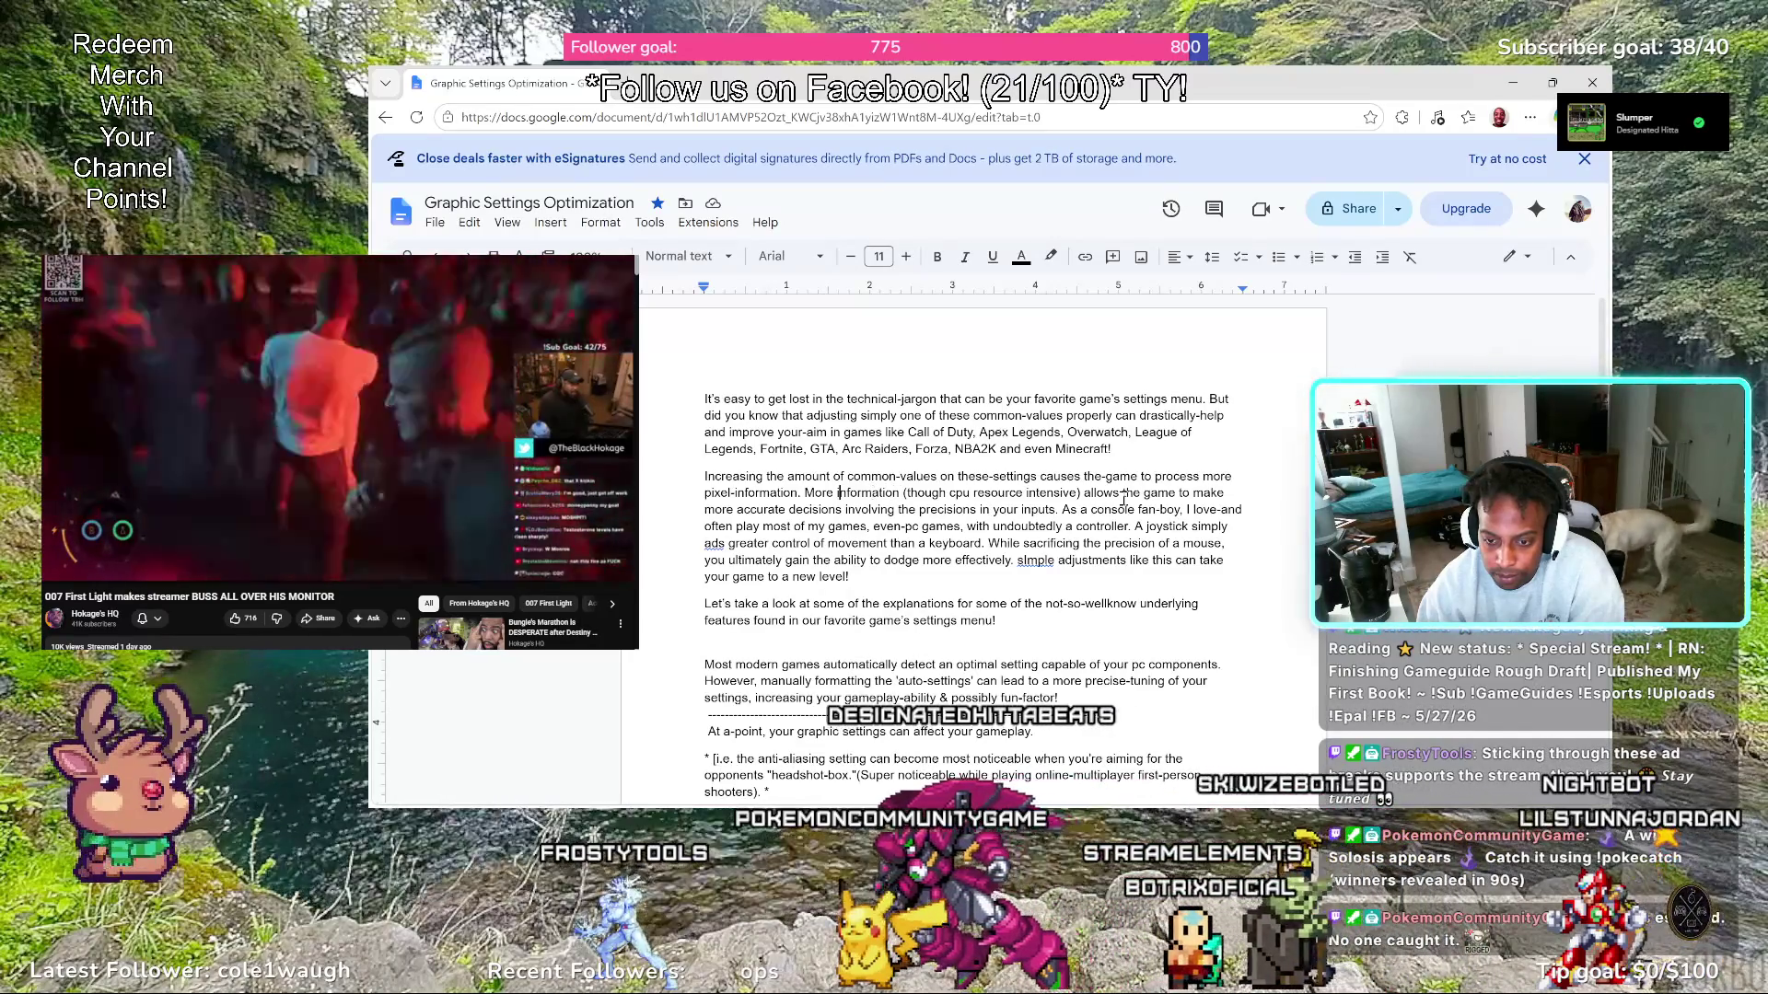
{"action": "key", "text": "ctrl+Left"}
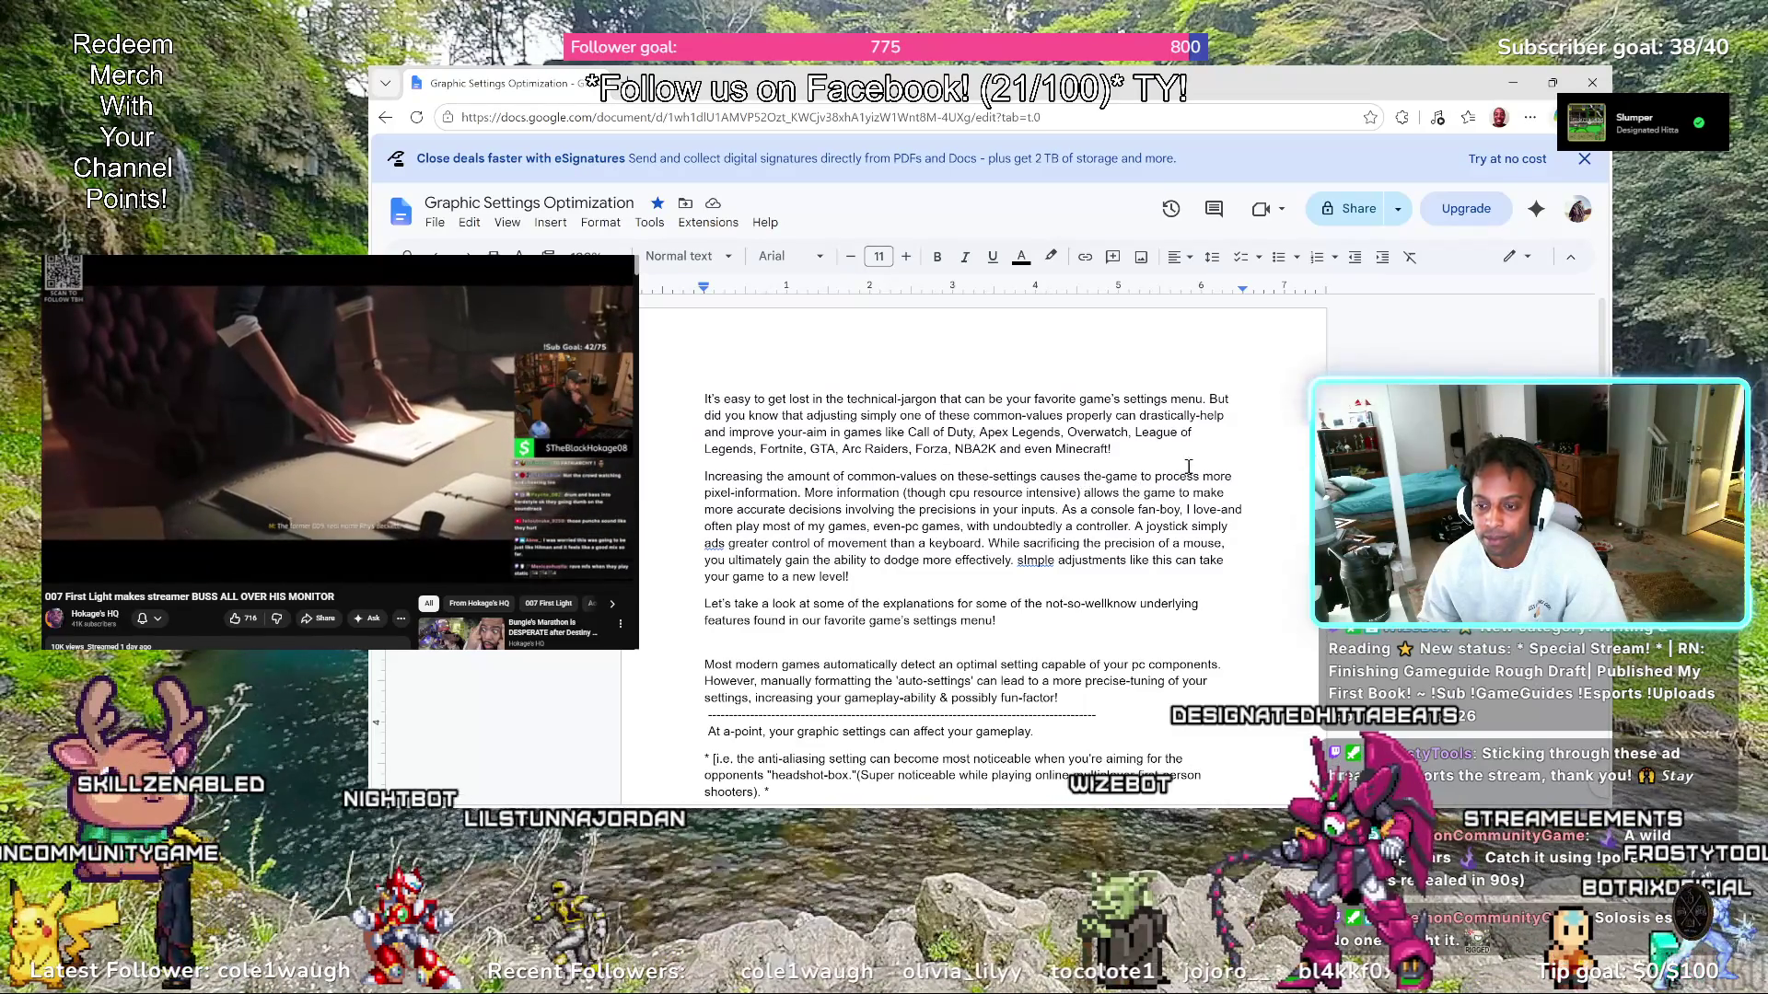
Add ' now' after 'to' and rewrite the parenthetical as 'cpu-&-gpu-resource' intensive
{"action": "left_click", "coordinate": [1145, 480]}
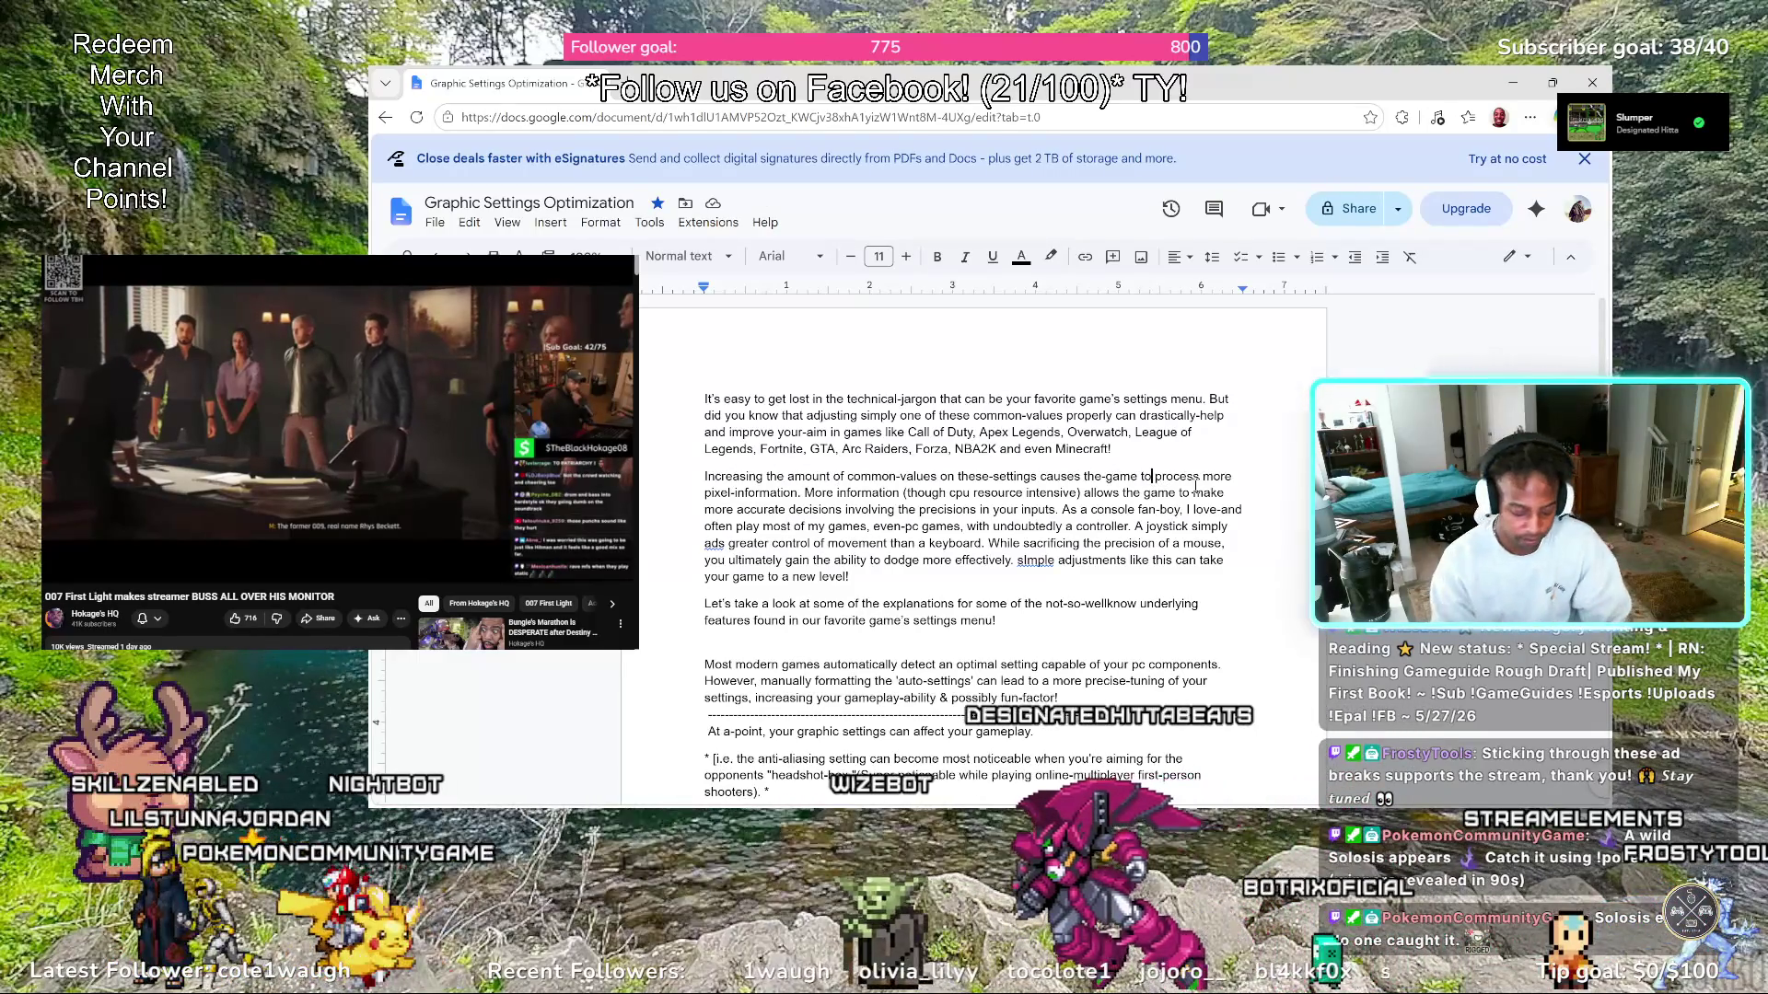
{"action": "type", "text": "now"}
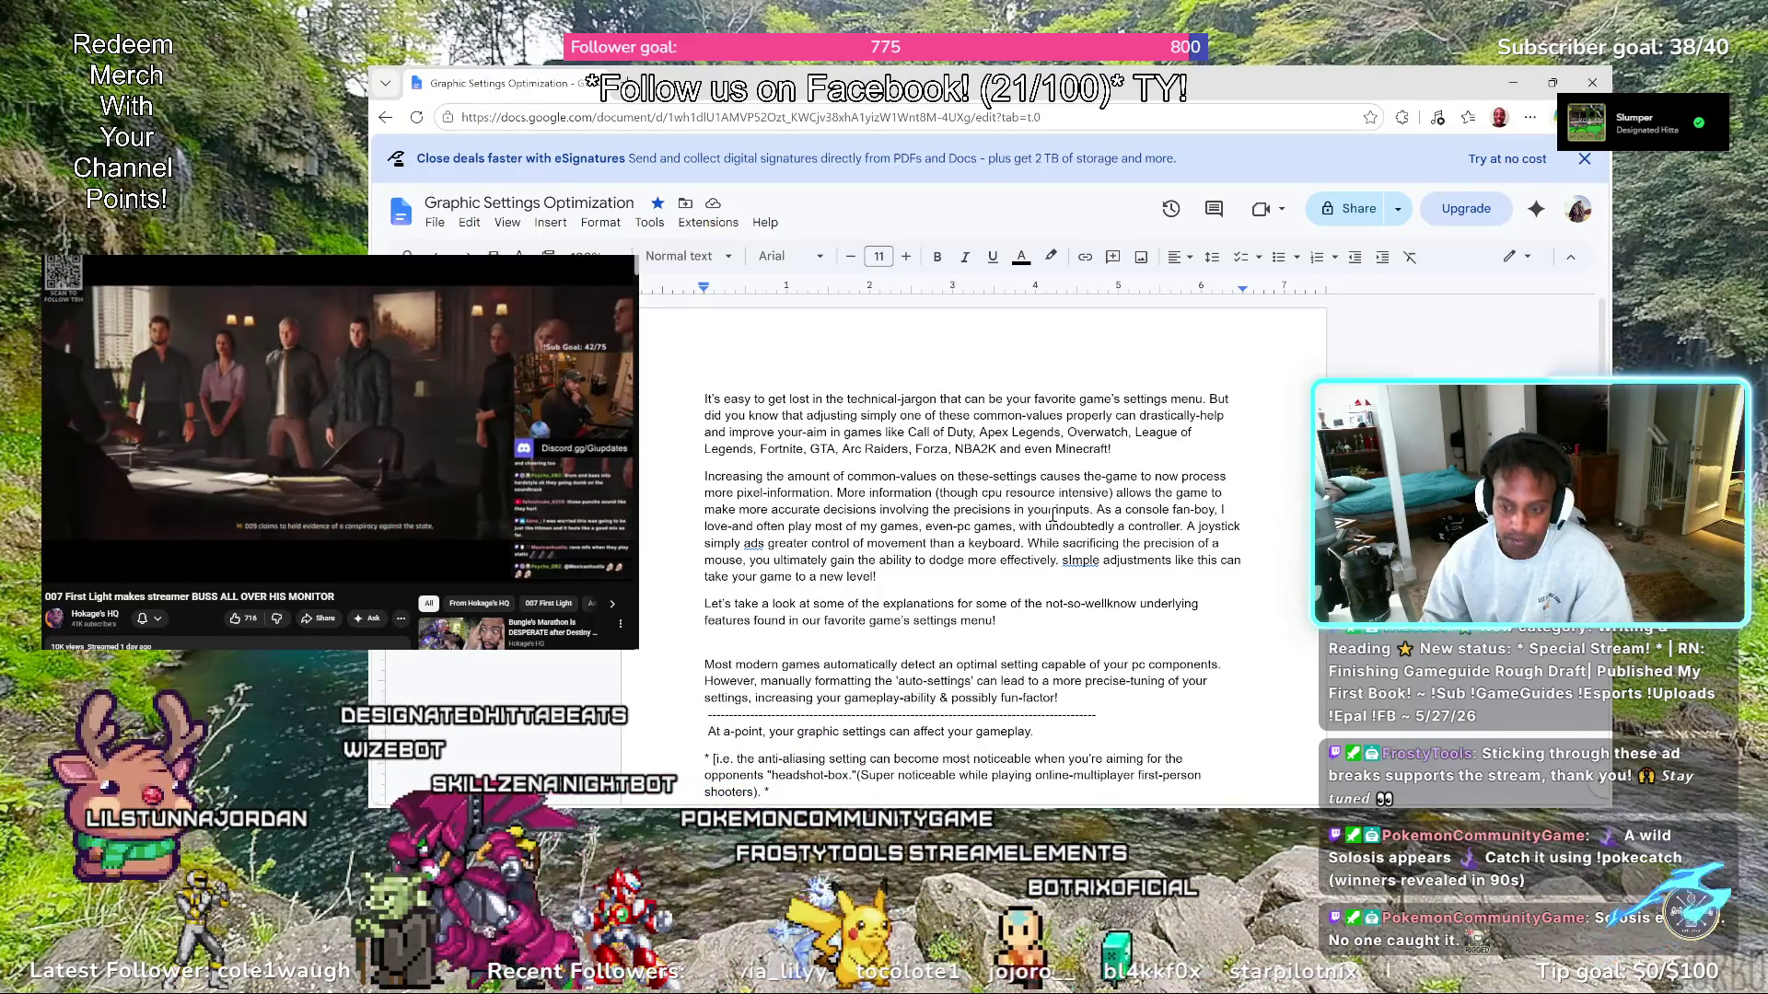
{"action": "type", "text": "-"}
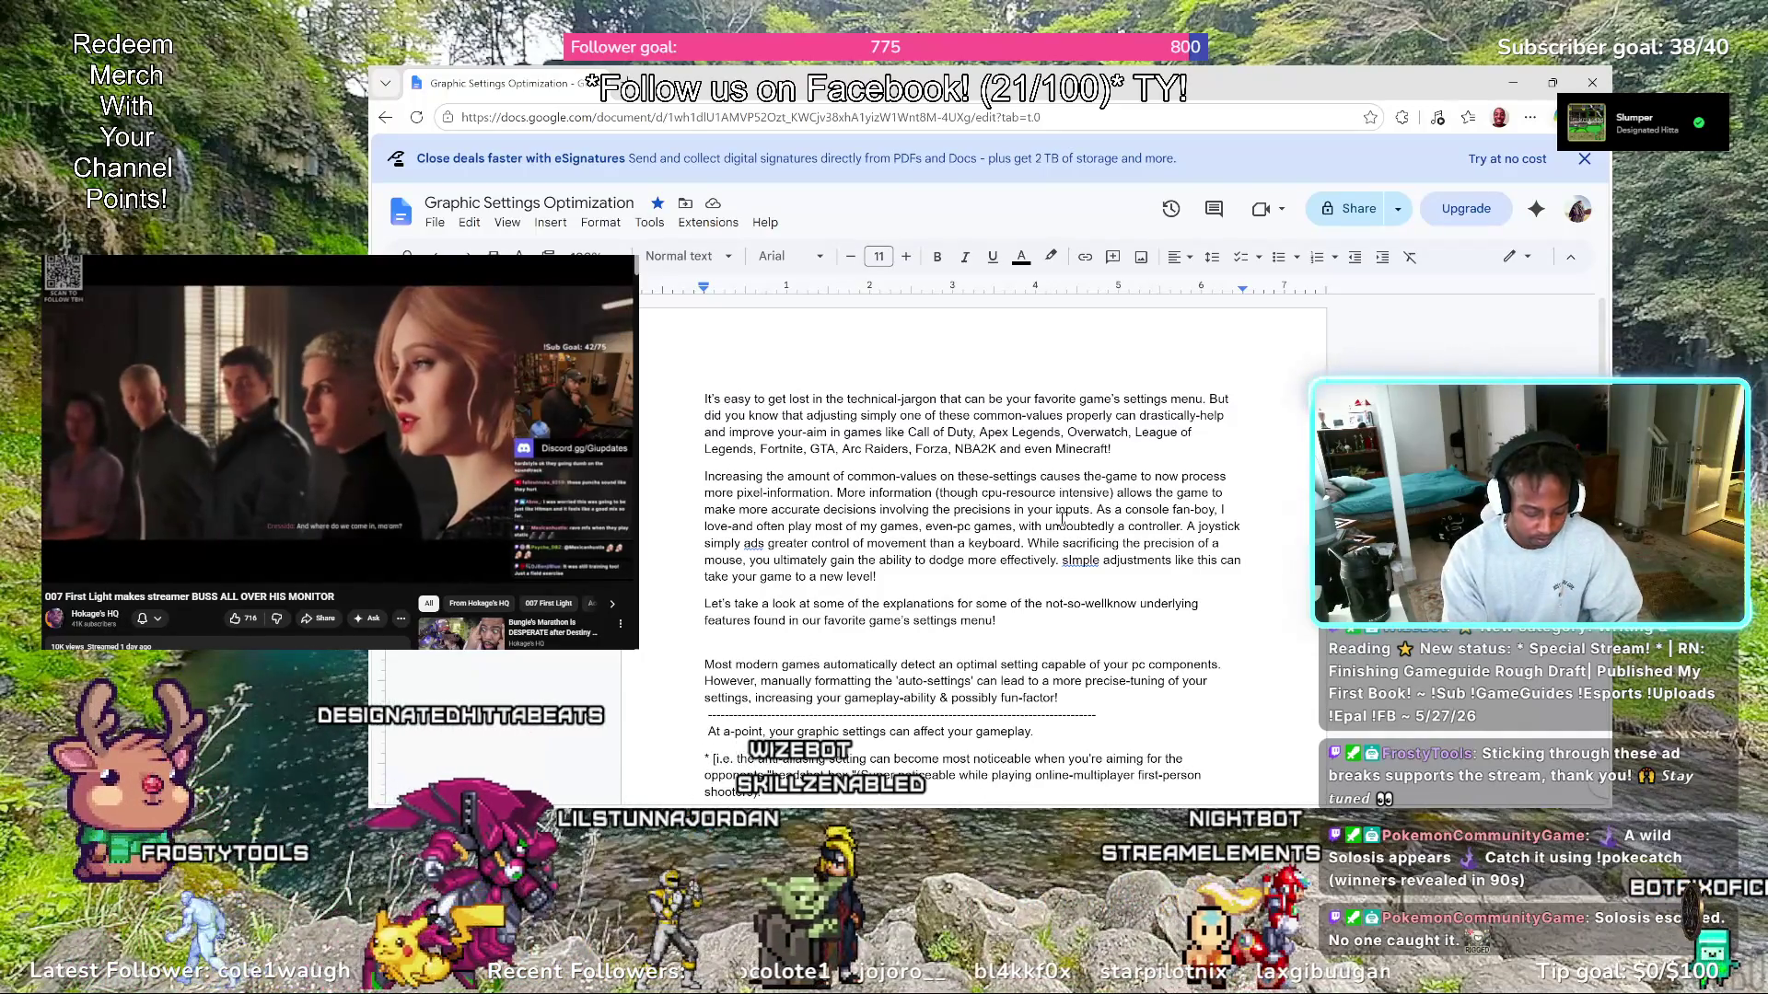
{"action": "type", "text": "&gpu-"}
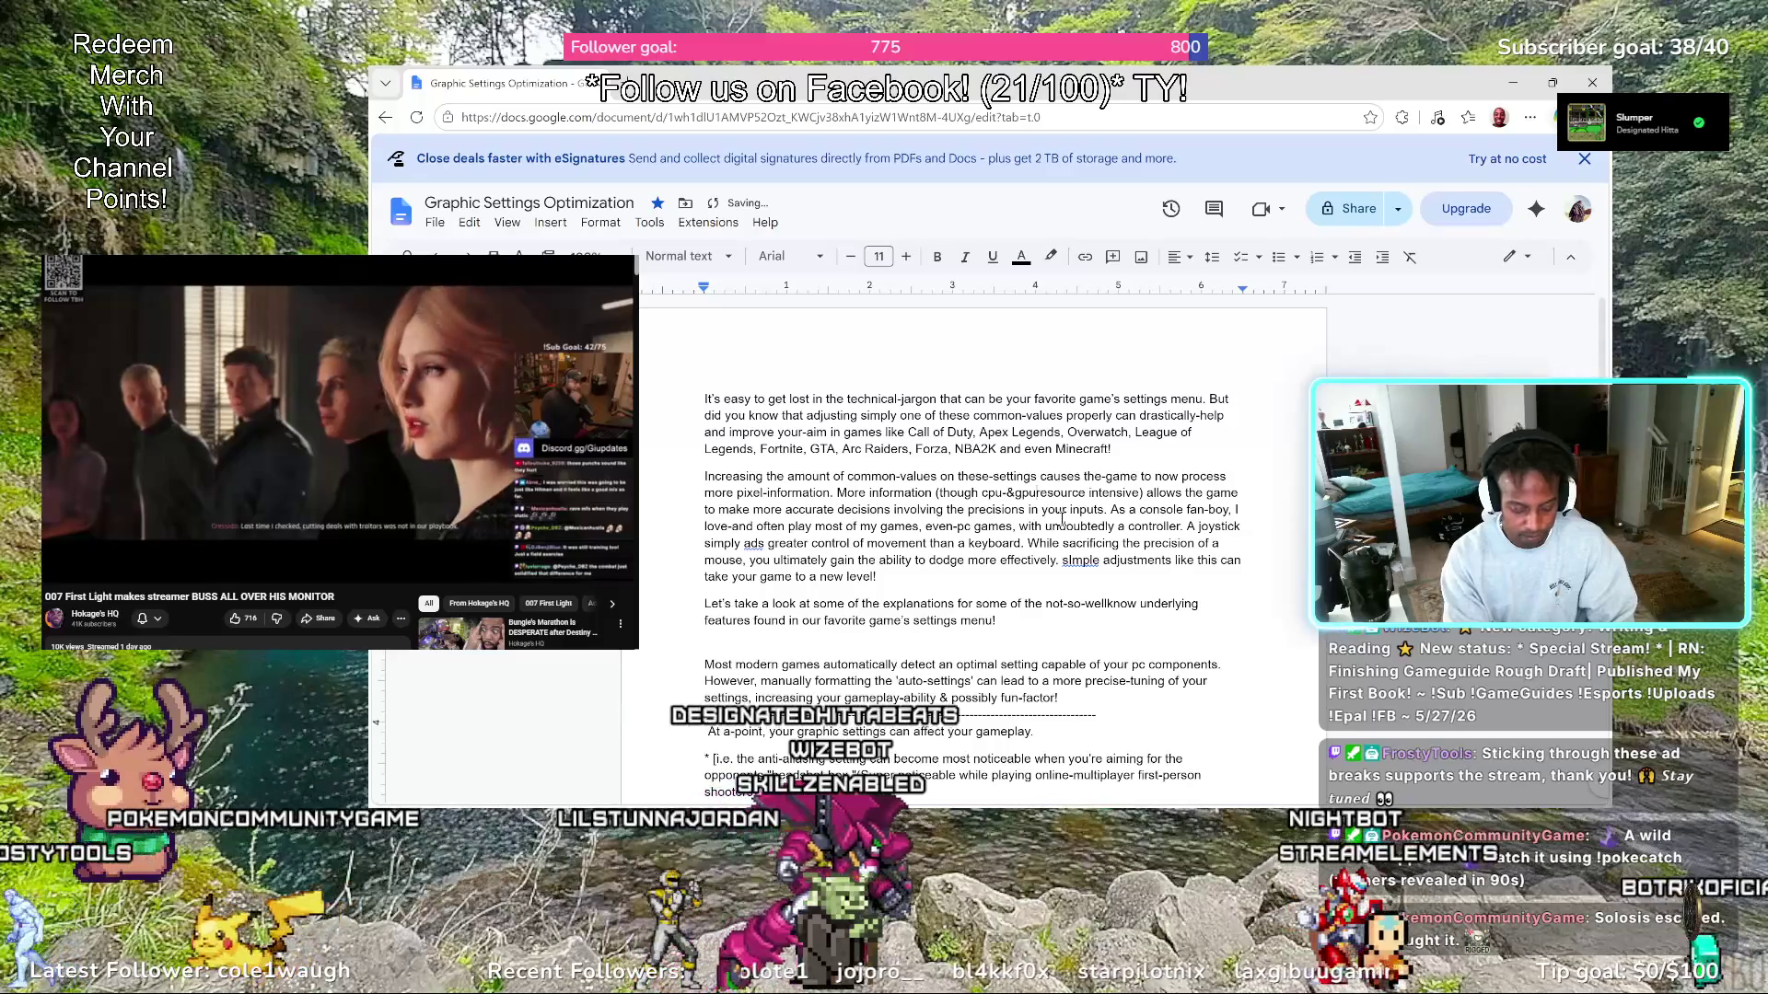
{"action": "key", "text": "BackSpace"}
{"action": "key", "text": "BackSpace"}
{"action": "key", "text": "BackSpace"}
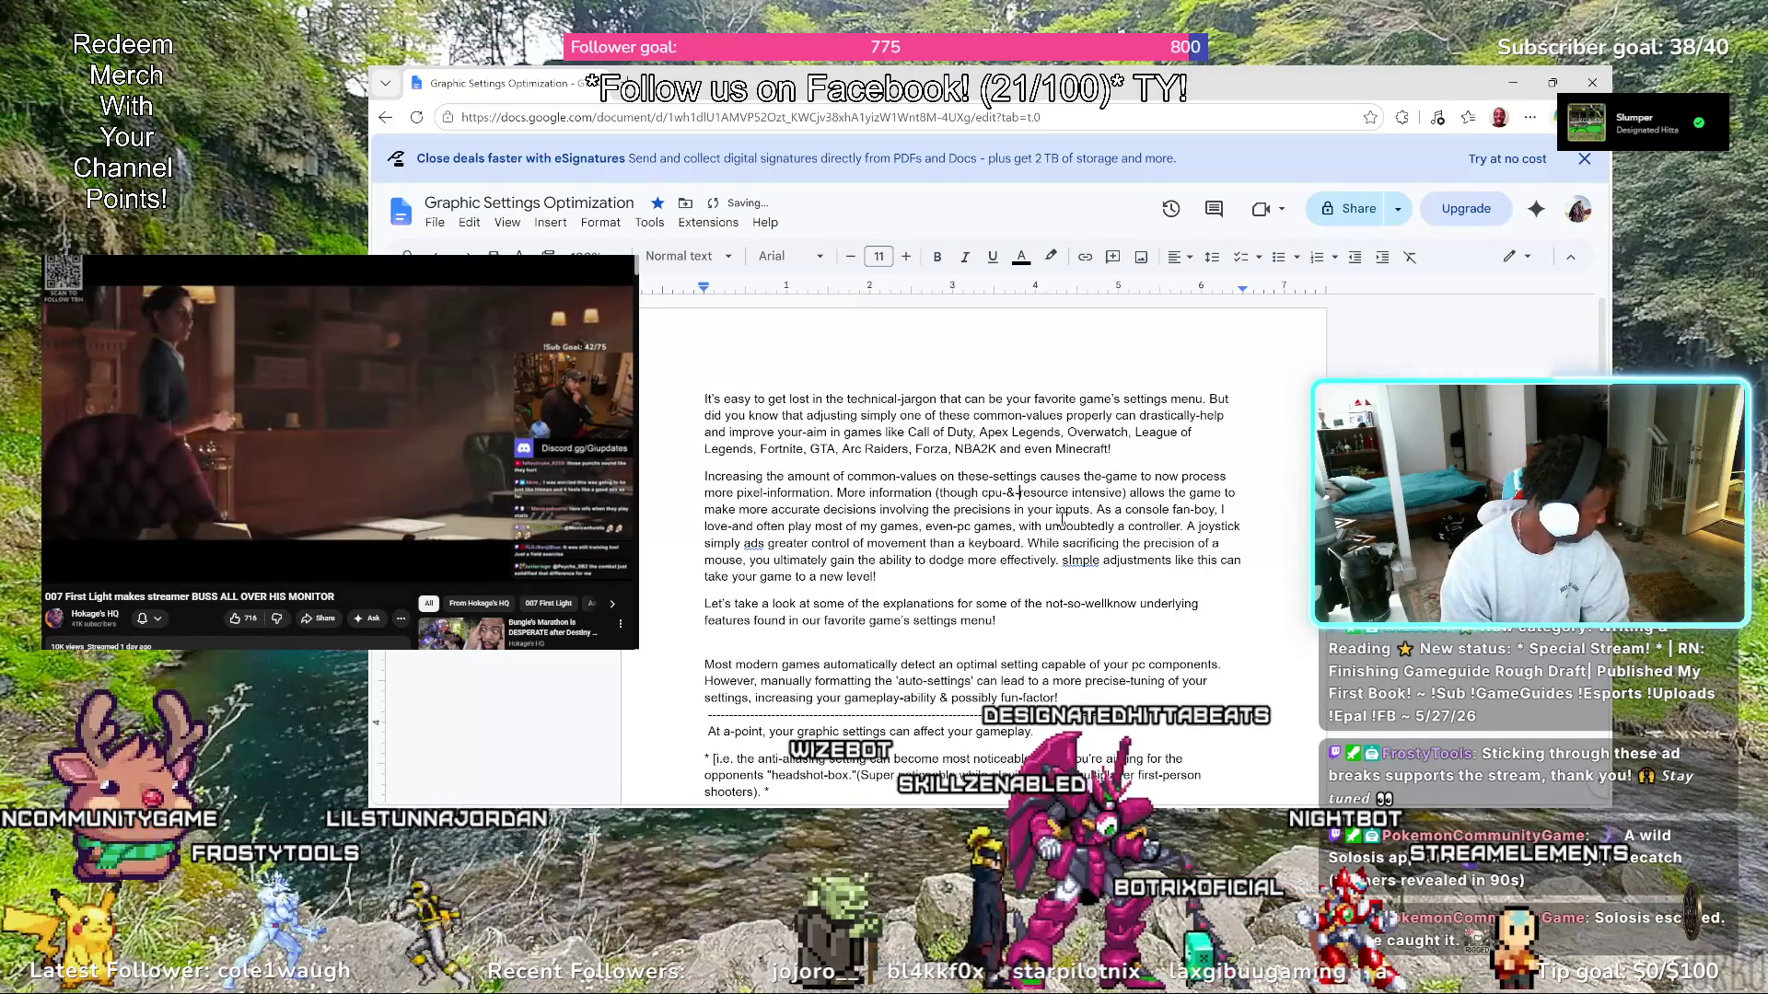
{"action": "type", "text": "gpu"}
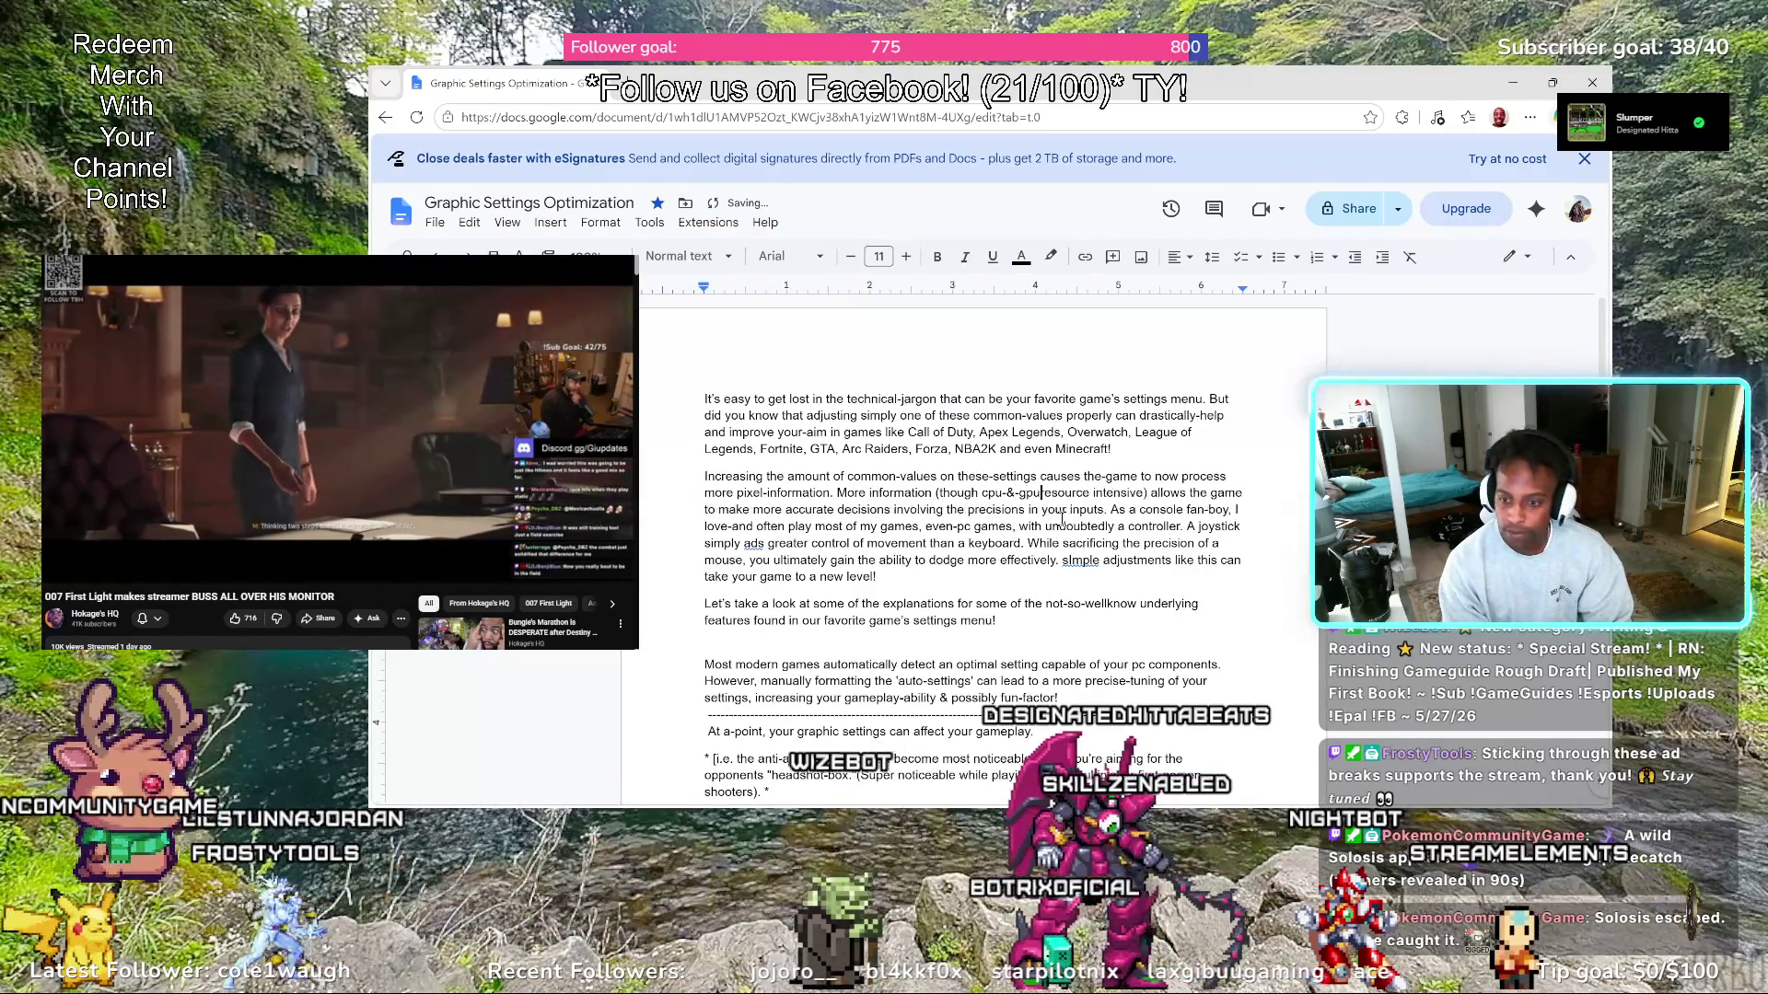
{"action": "type", "text": "-"}
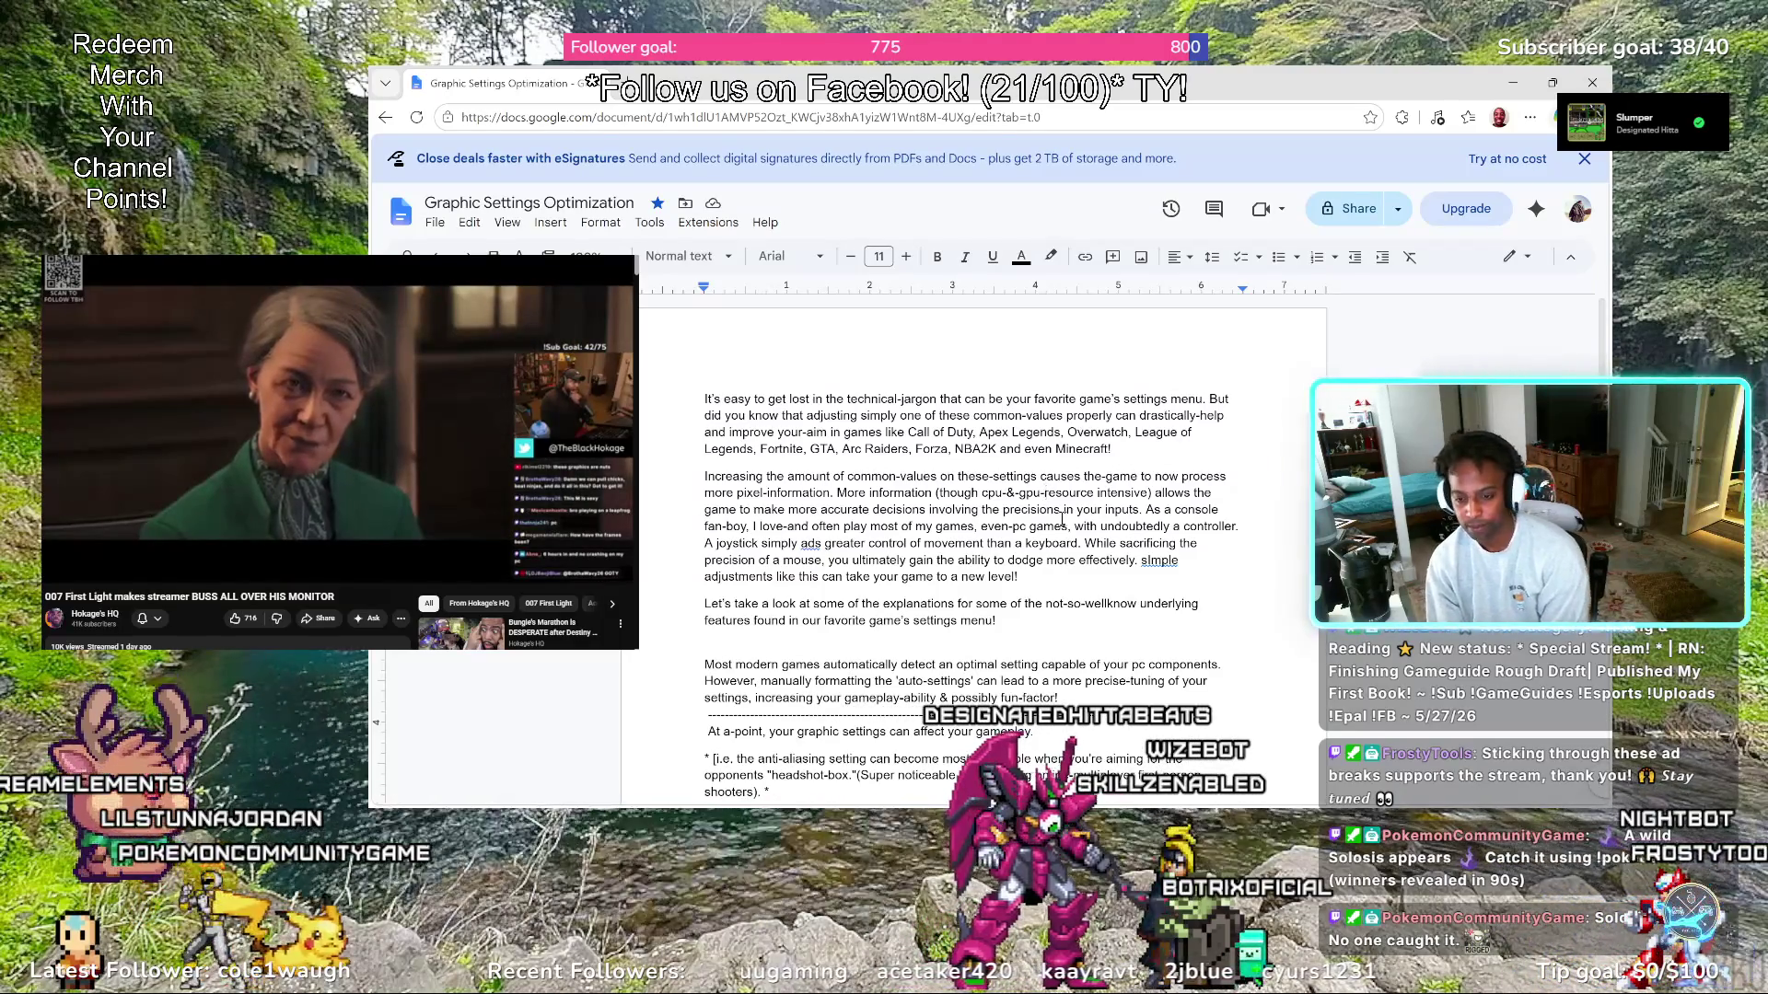
Reword the clause to 'based on precision involved in your inputs', dropping 'involving' and singularising 'precisions'
{"action": "left_click", "coordinate": [928, 510]}
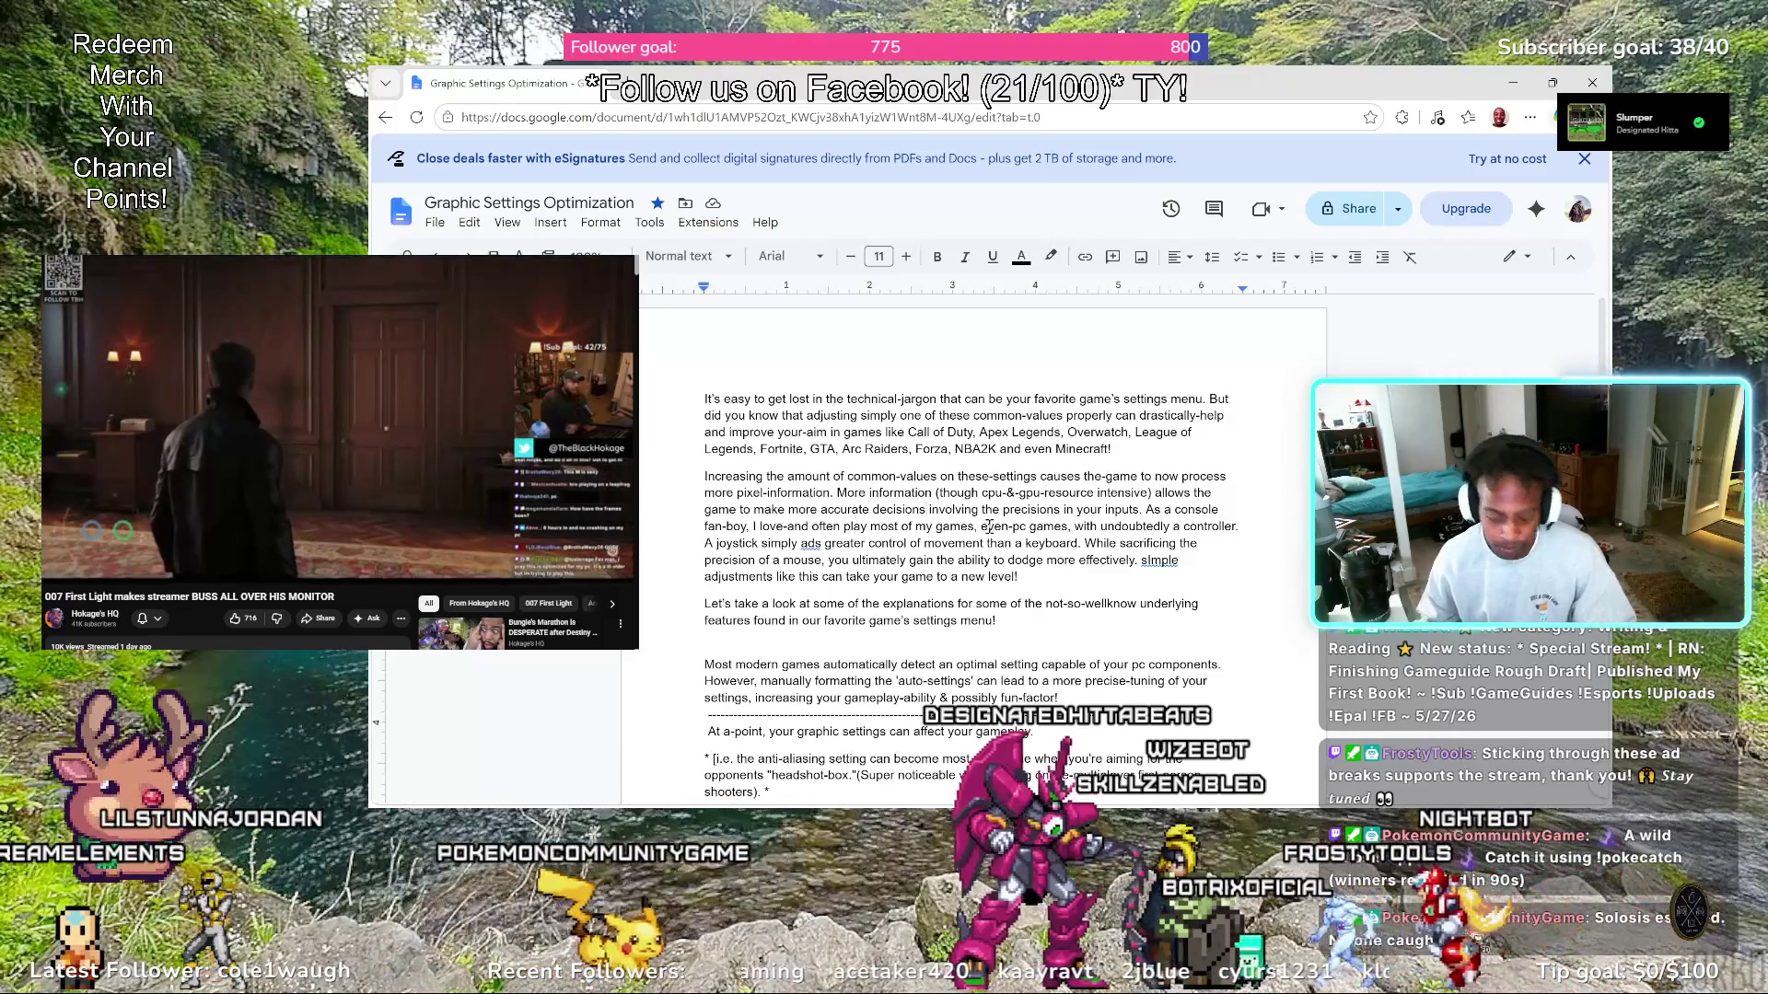
{"action": "type", "text": "based involvin"}
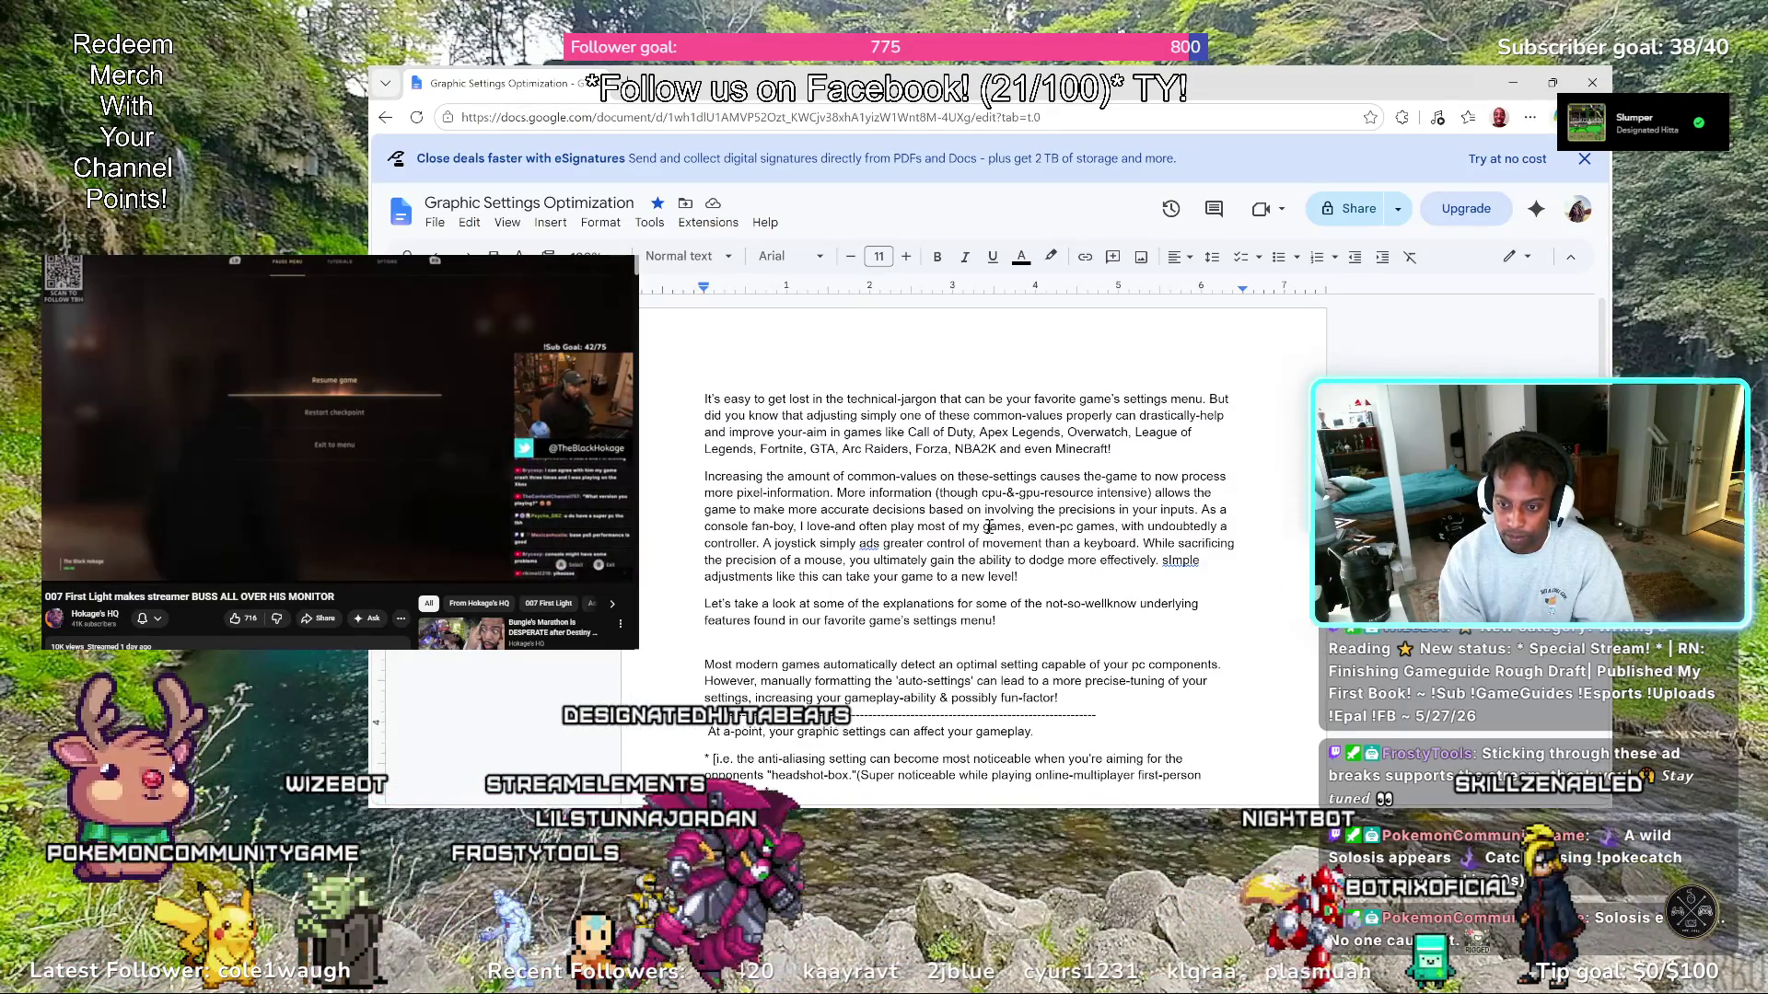
{"action": "key", "text": "BackSpace"}
{"action": "key", "text": "BackSpace"}
{"action": "key", "text": "BackSpace"}
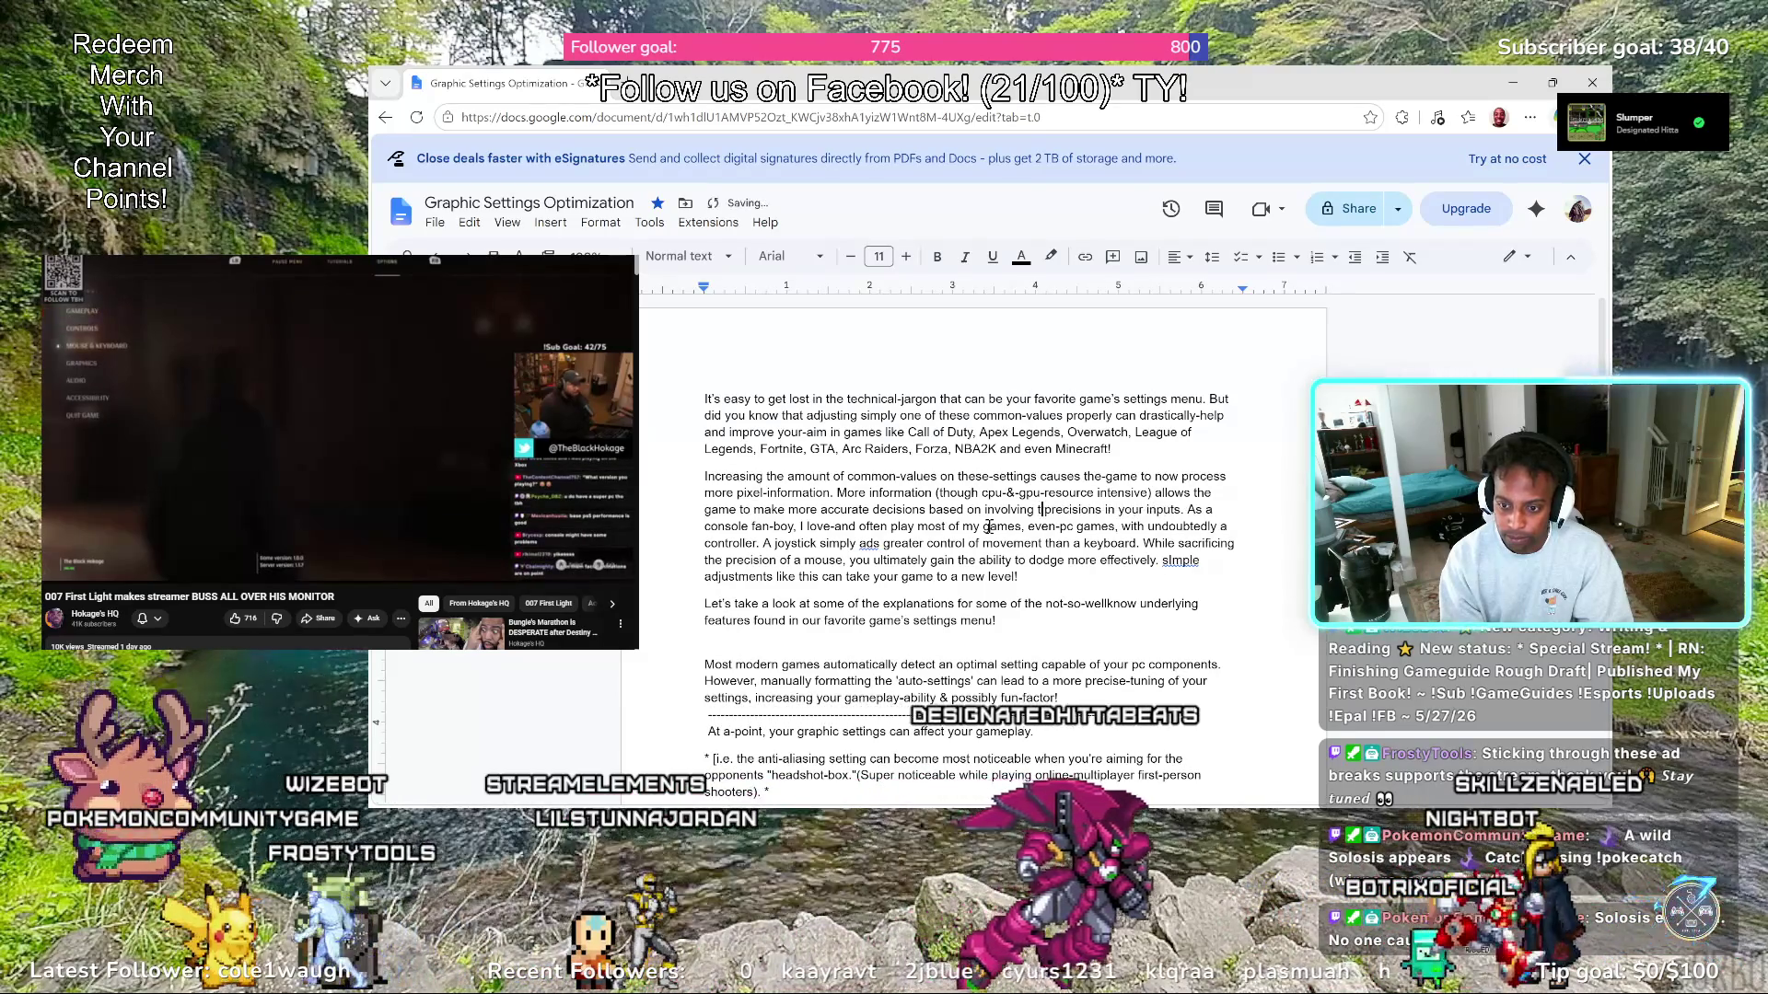
{"action": "key", "text": "BackSpace"}
{"action": "key", "text": "BackSpace"}
{"action": "key", "text": "BackSpace"}
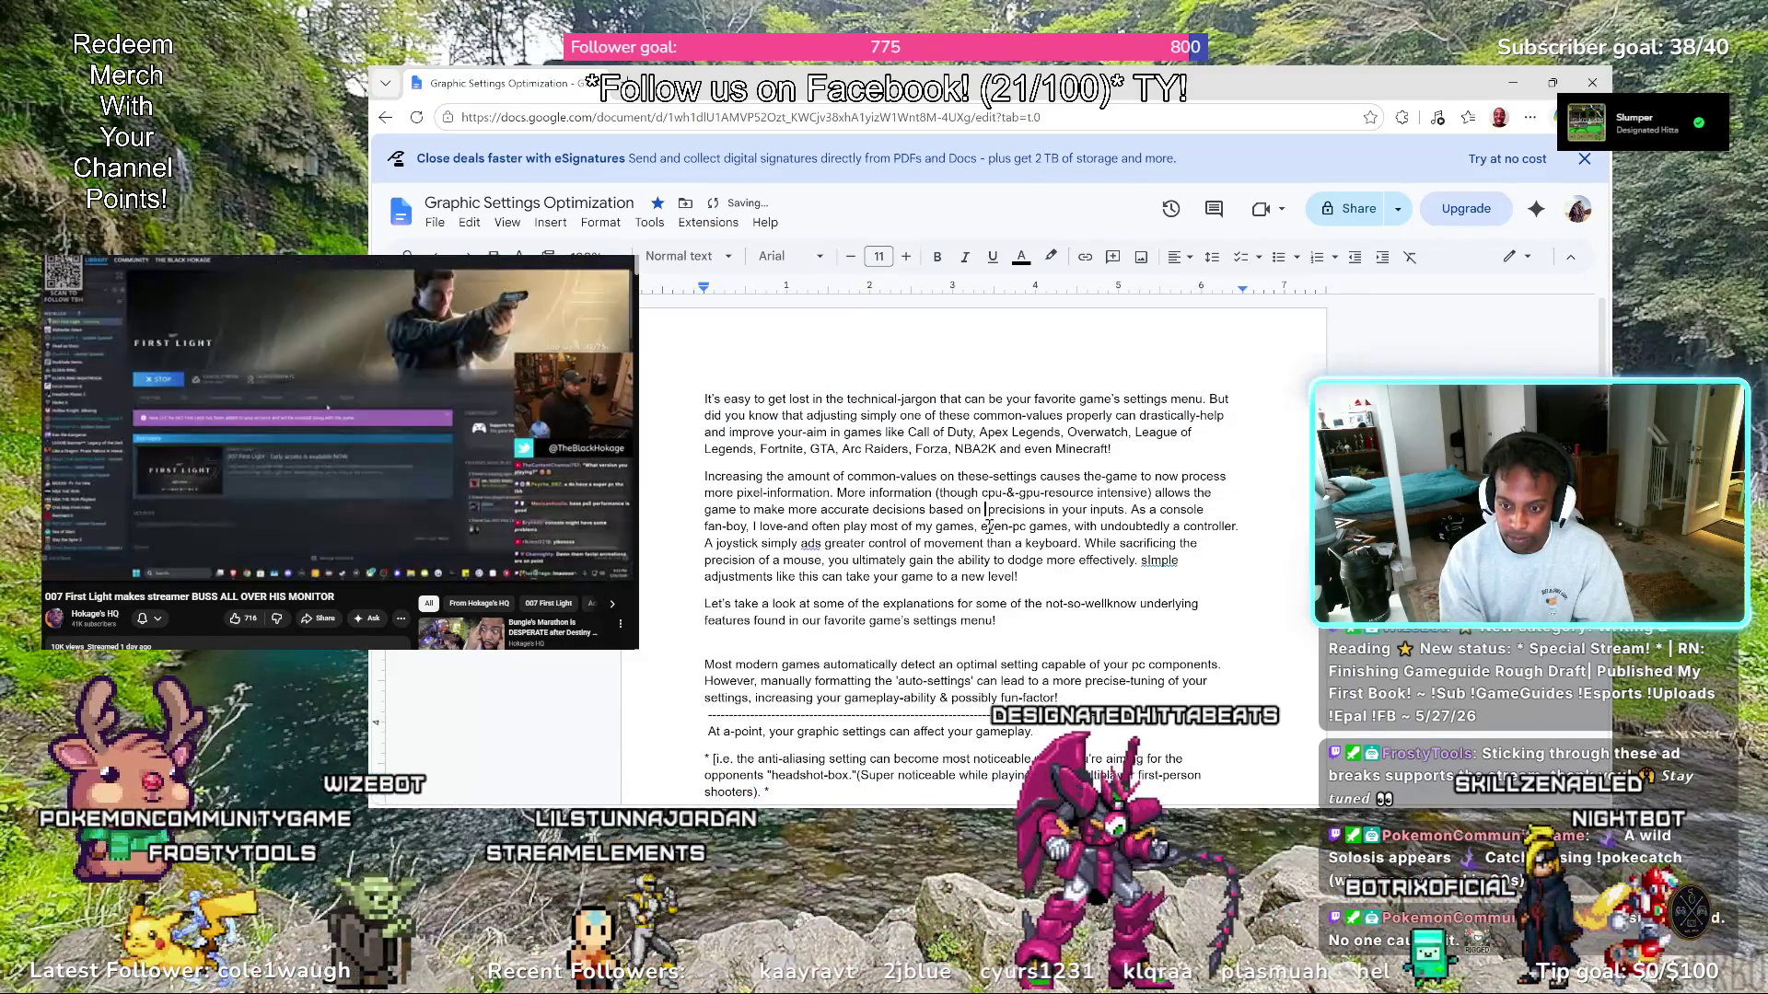
{"action": "key", "text": "Right"}
{"action": "key", "text": "Right"}
{"action": "key", "text": "Right"}
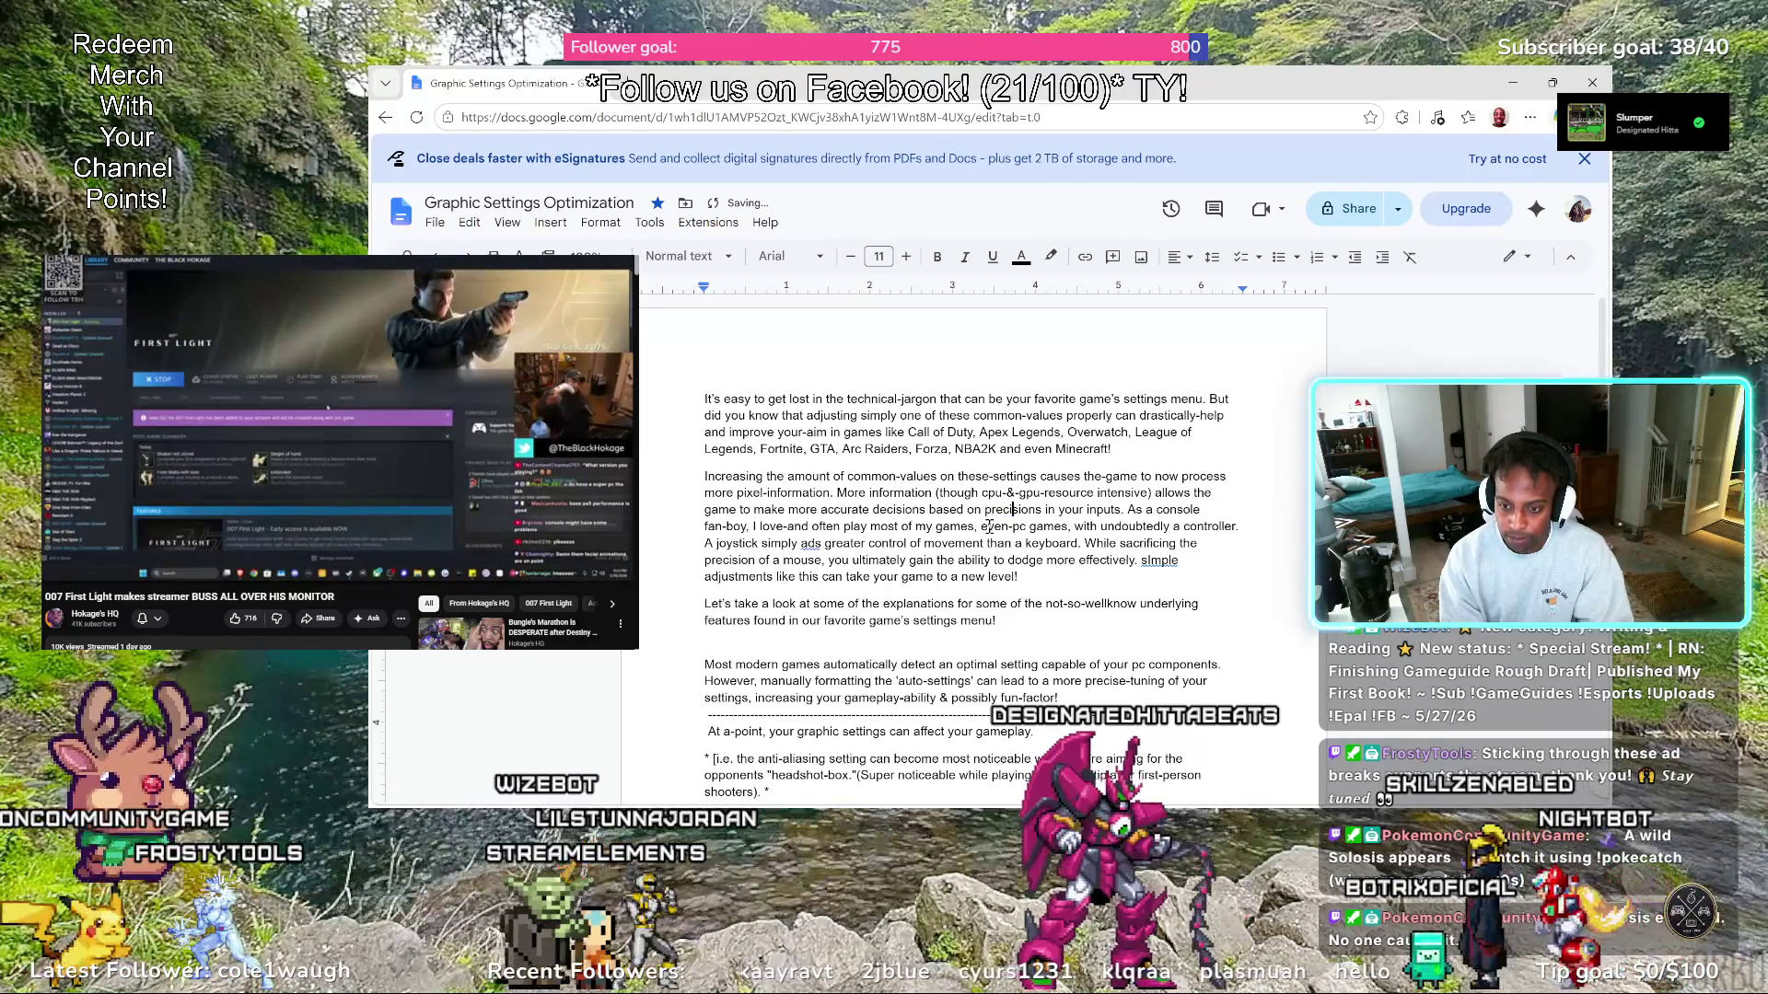
{"action": "key", "text": "Right"}
{"action": "key", "text": "Right"}
{"action": "key", "text": "Right"}
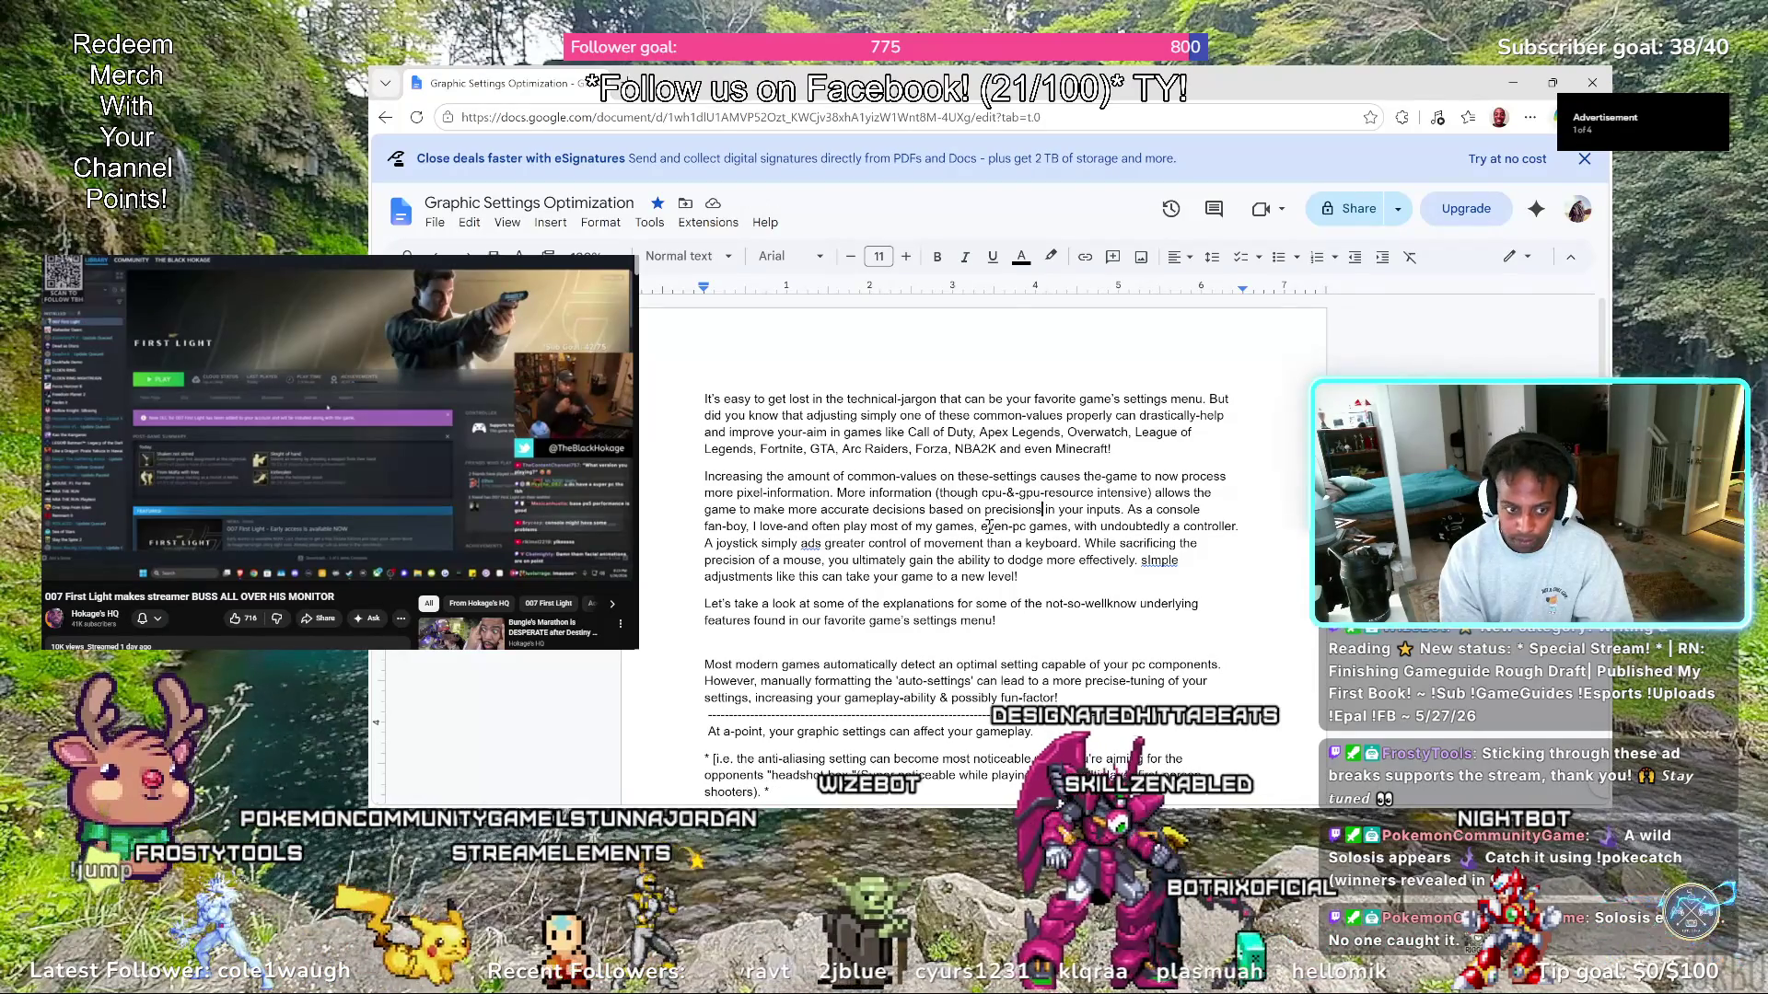
{"action": "key", "text": "BackSpace"}
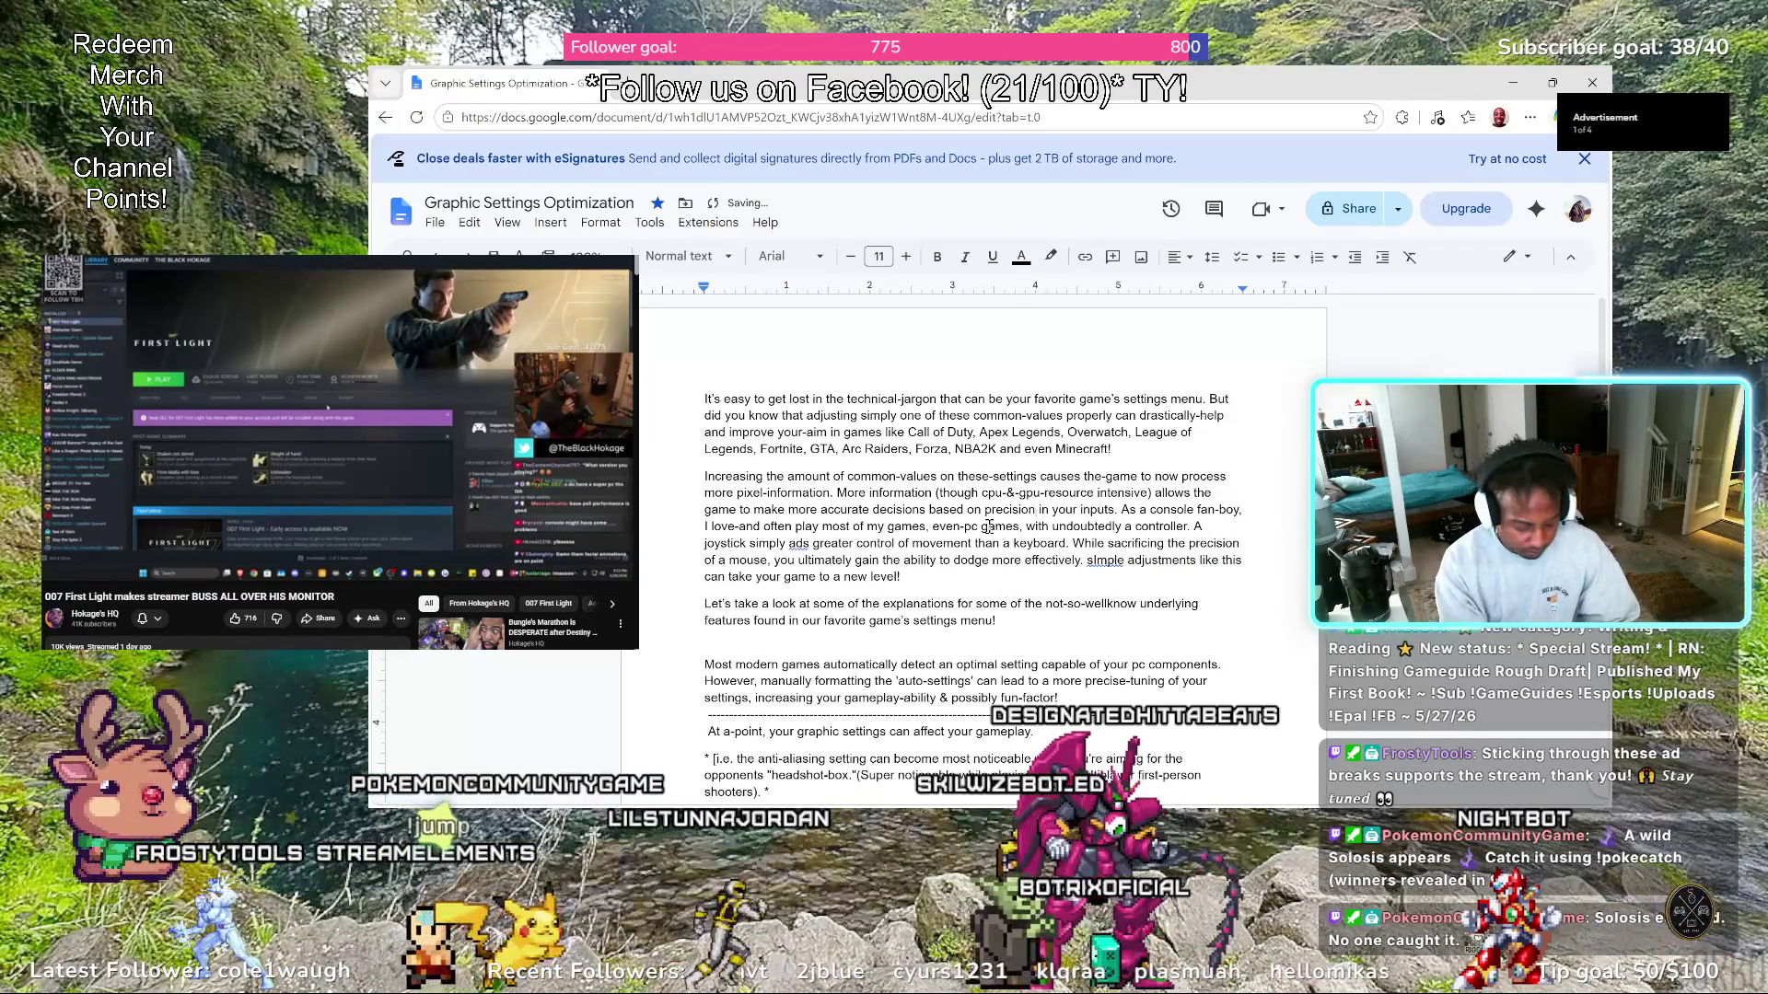
{"action": "type", "text": "d in"}
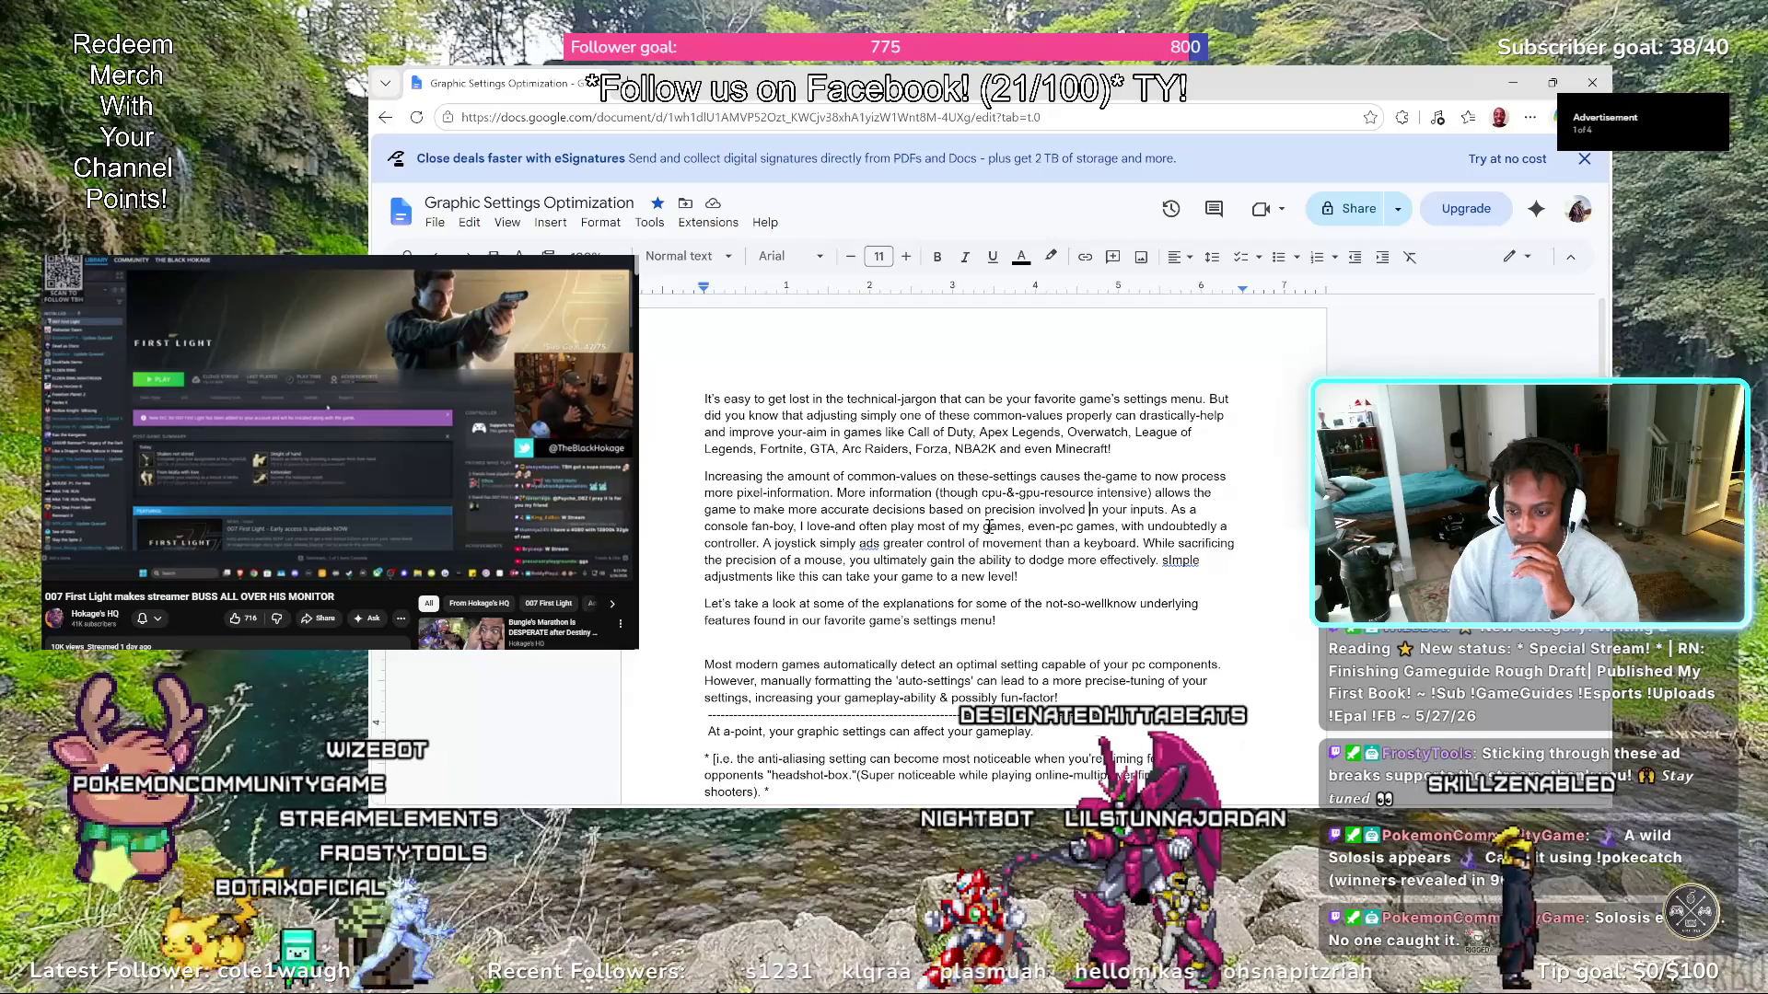
{"action": "key", "text": "ctrl+Right"}
{"action": "key", "text": "ctrl+Right"}
{"action": "key", "text": "ctrl+Right"}
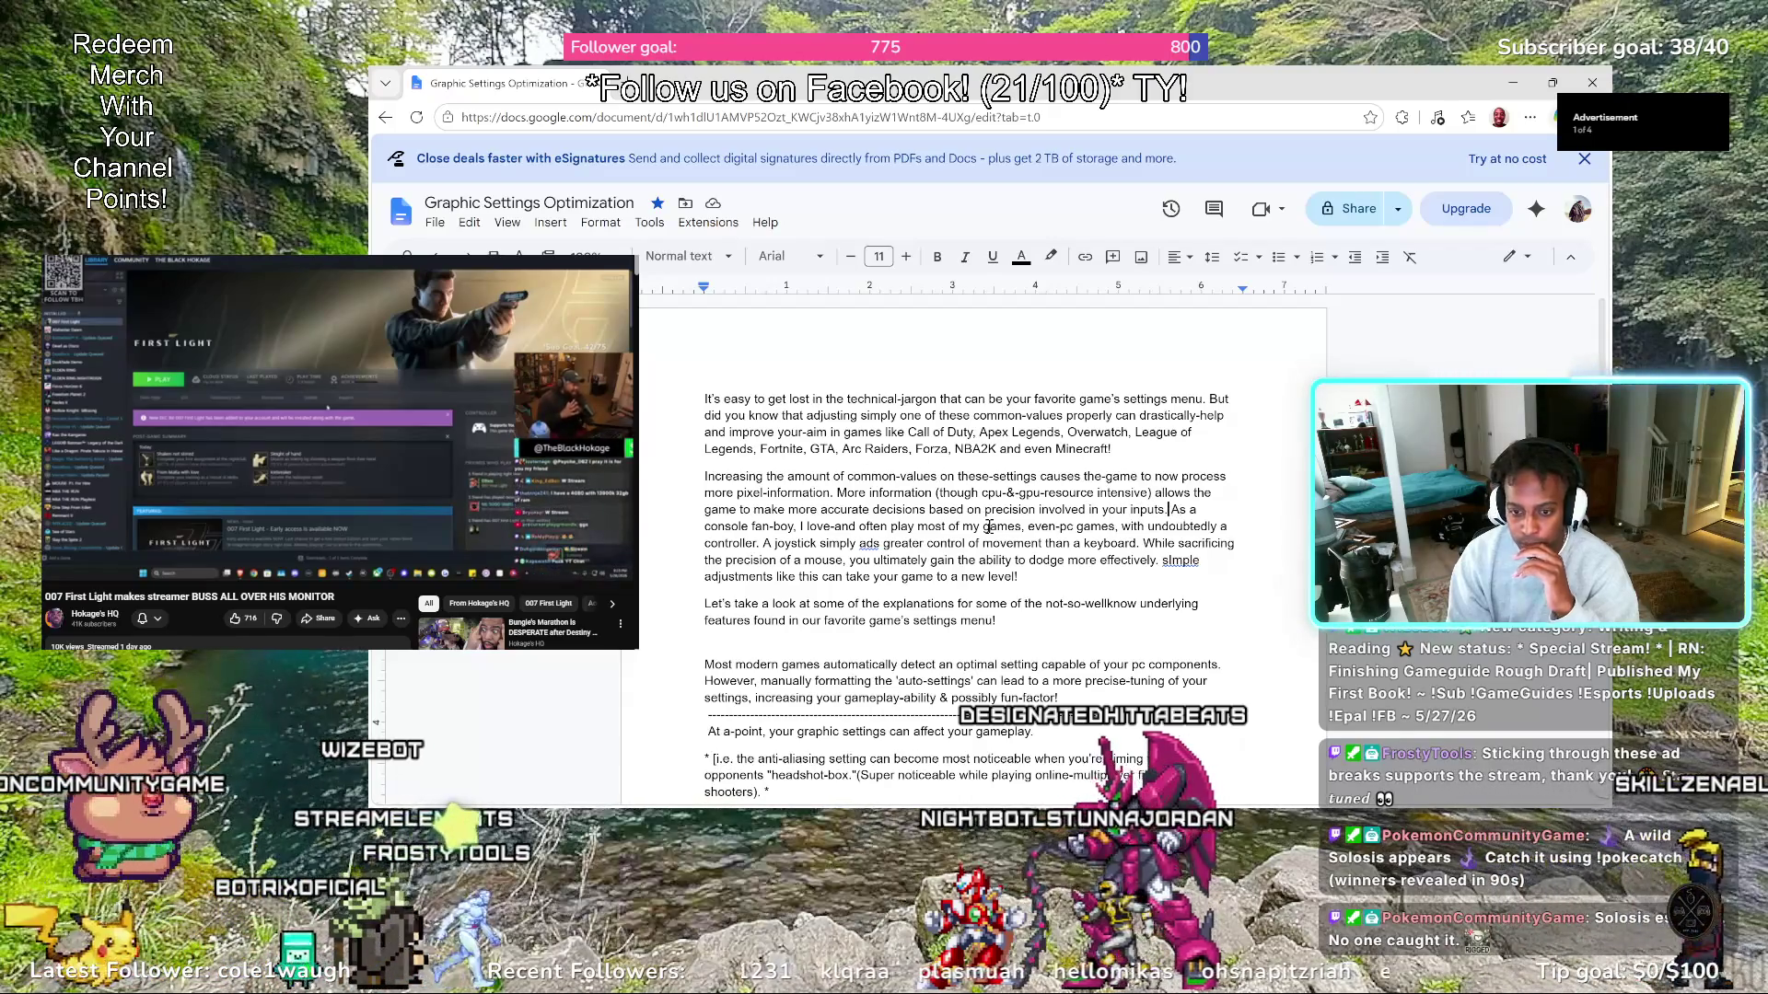
Start a new paragraph at 'As a console' and wrap 'console fan-boy' in single quotes
{"action": "key", "text": "Right"}
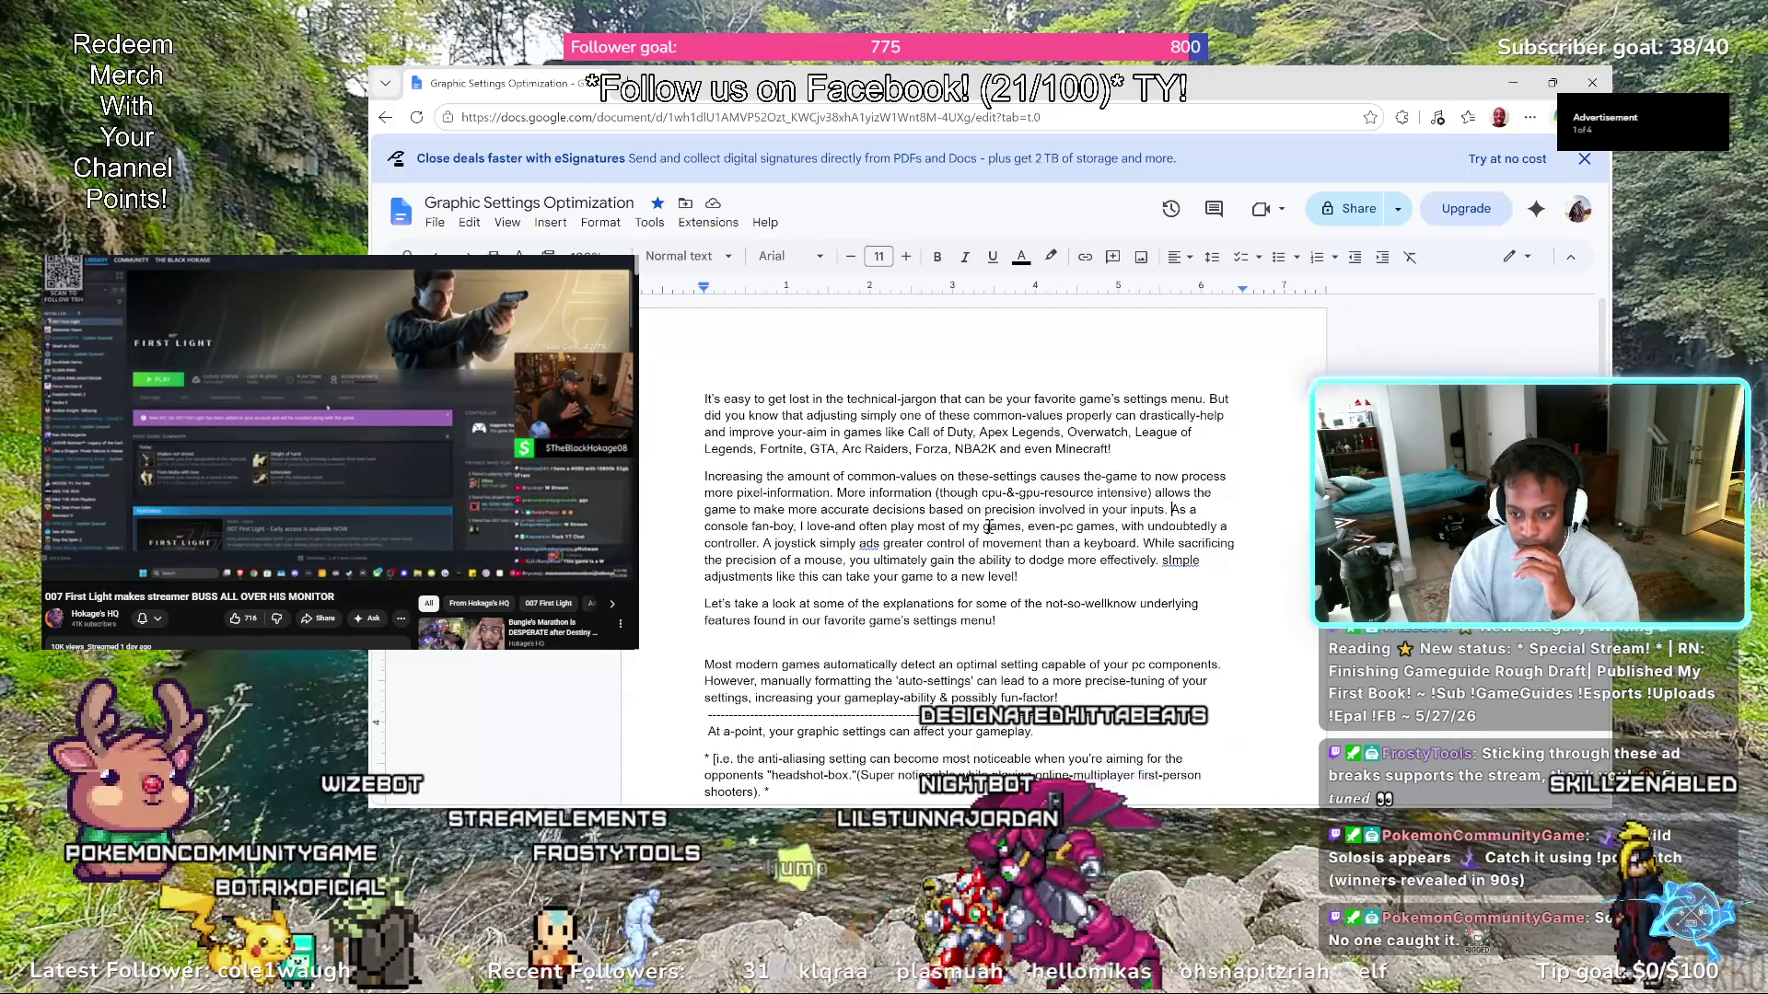
{"action": "key", "text": "Return"}
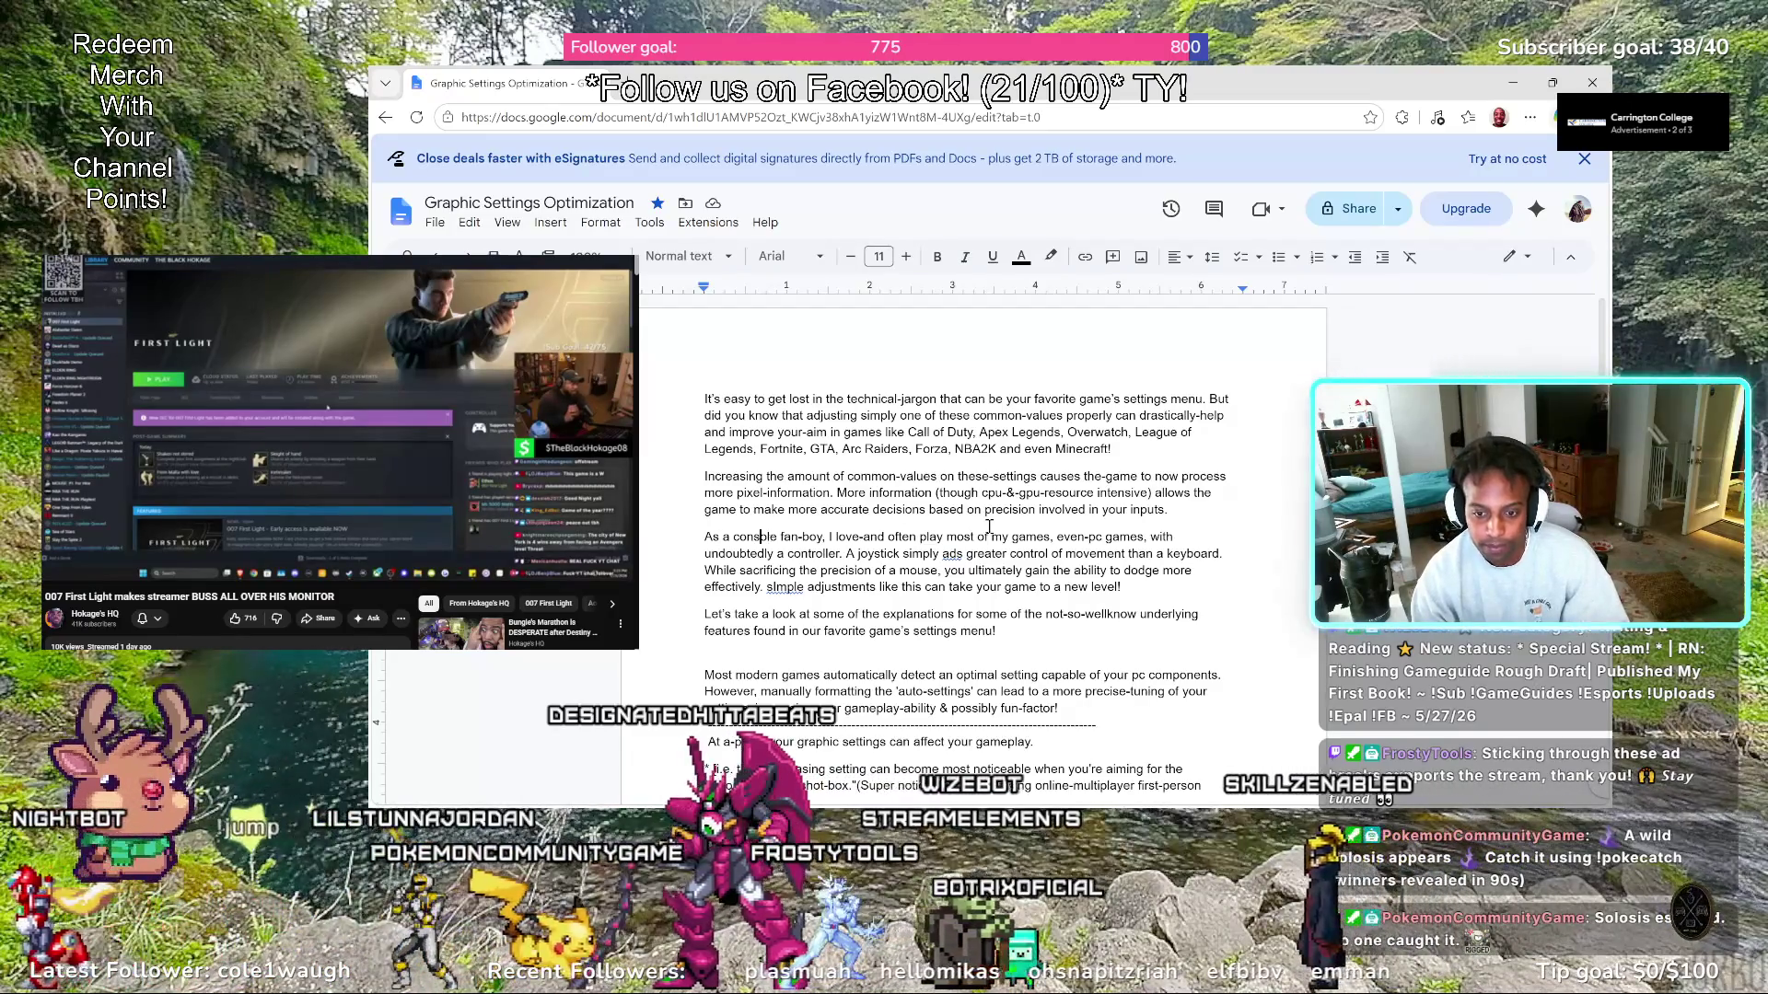
{"action": "key", "text": "Right"}
{"action": "key", "text": "Right"}
{"action": "key", "text": "Right"}
{"action": "type", "text": "'"}
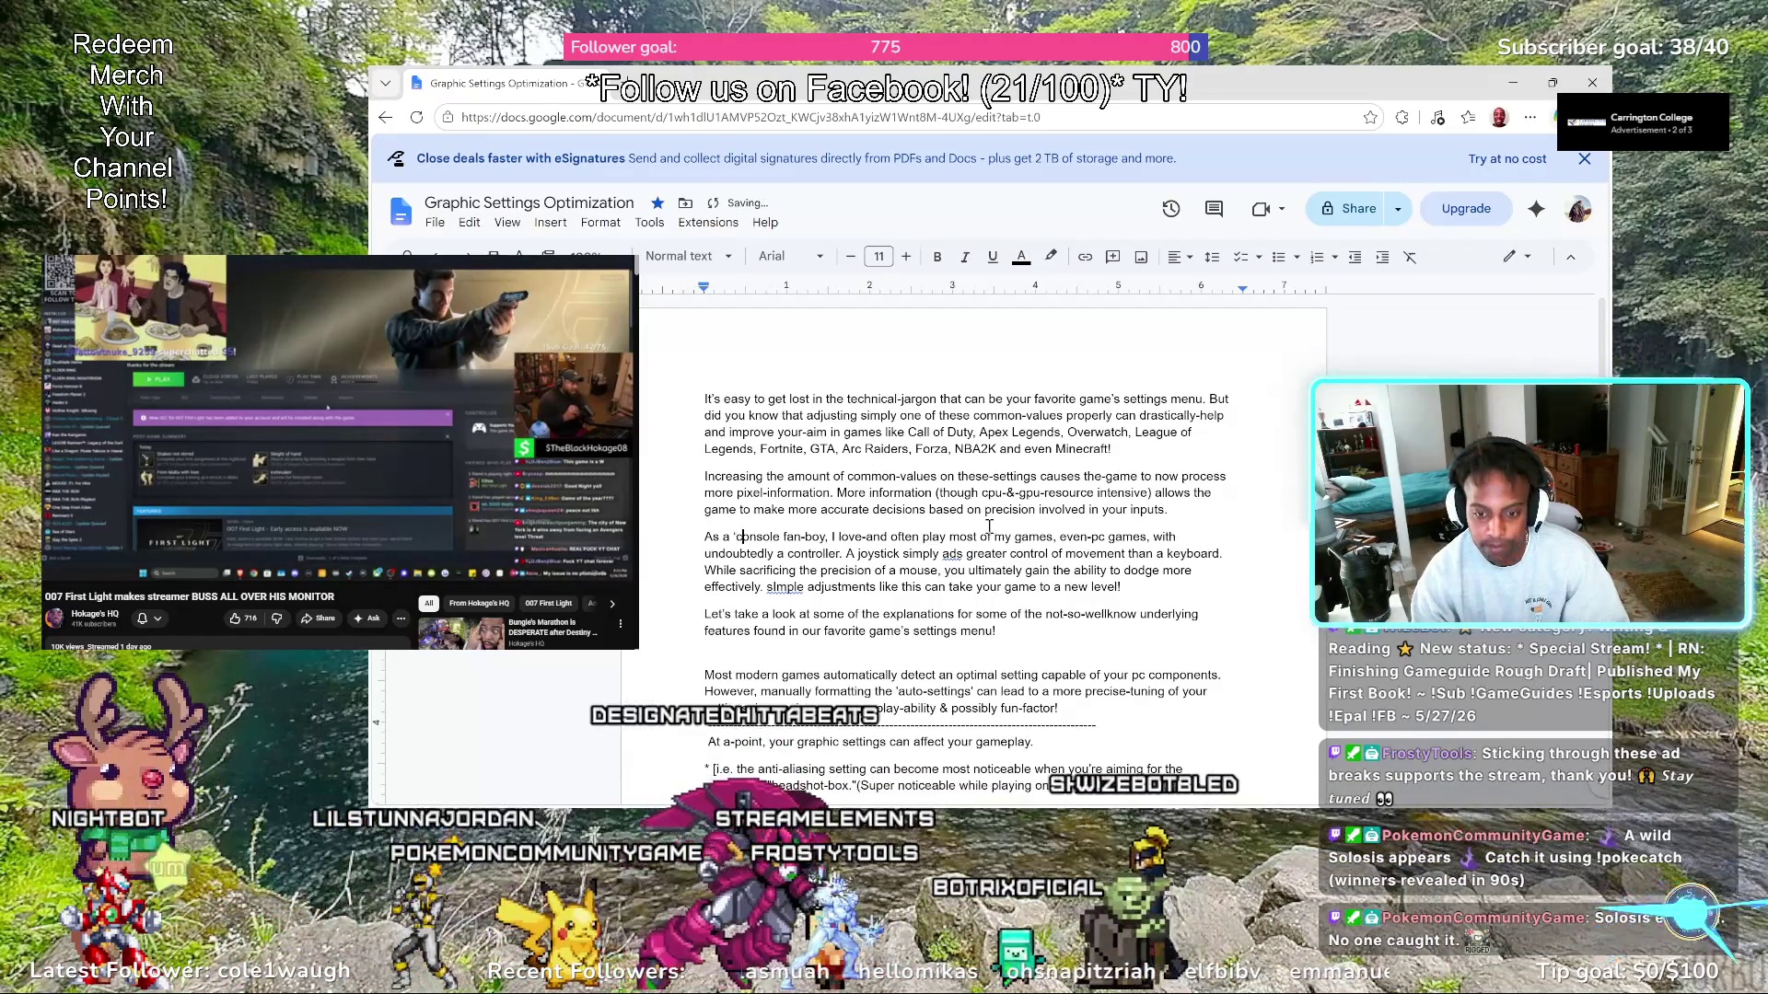
{"action": "key", "text": "Right"}
{"action": "key", "text": "Right"}
{"action": "key", "text": "Right"}
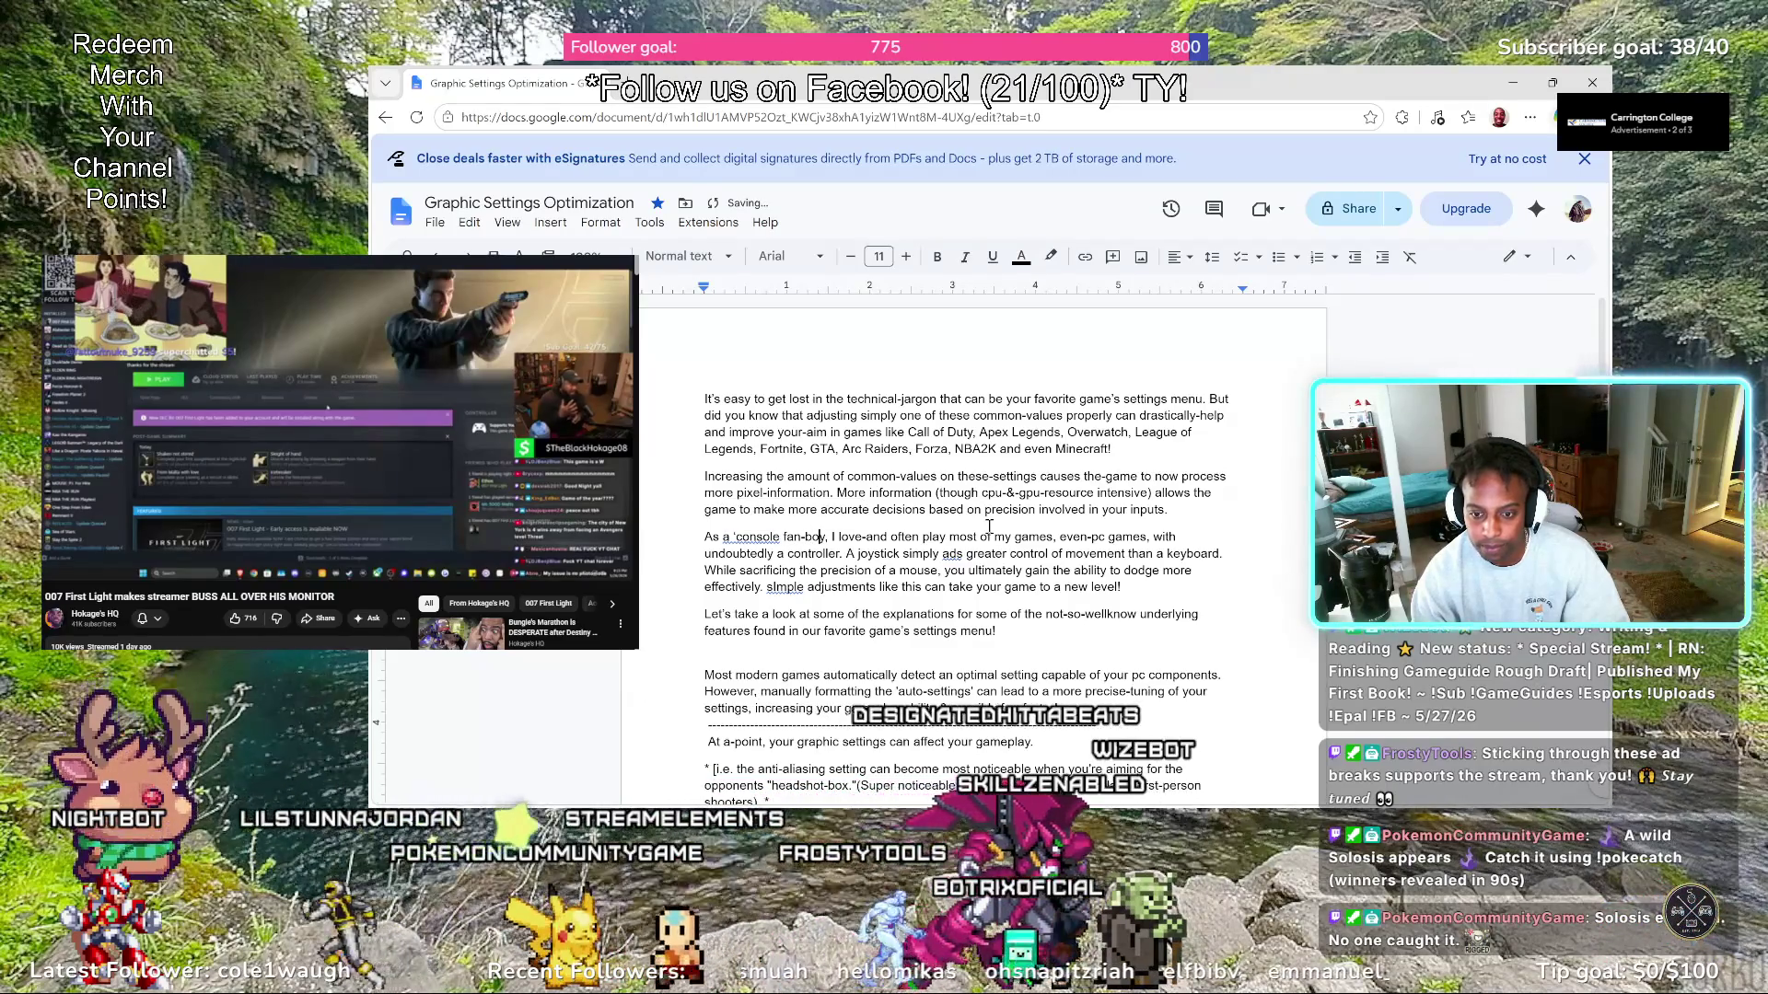
{"action": "type", "text": "'"}
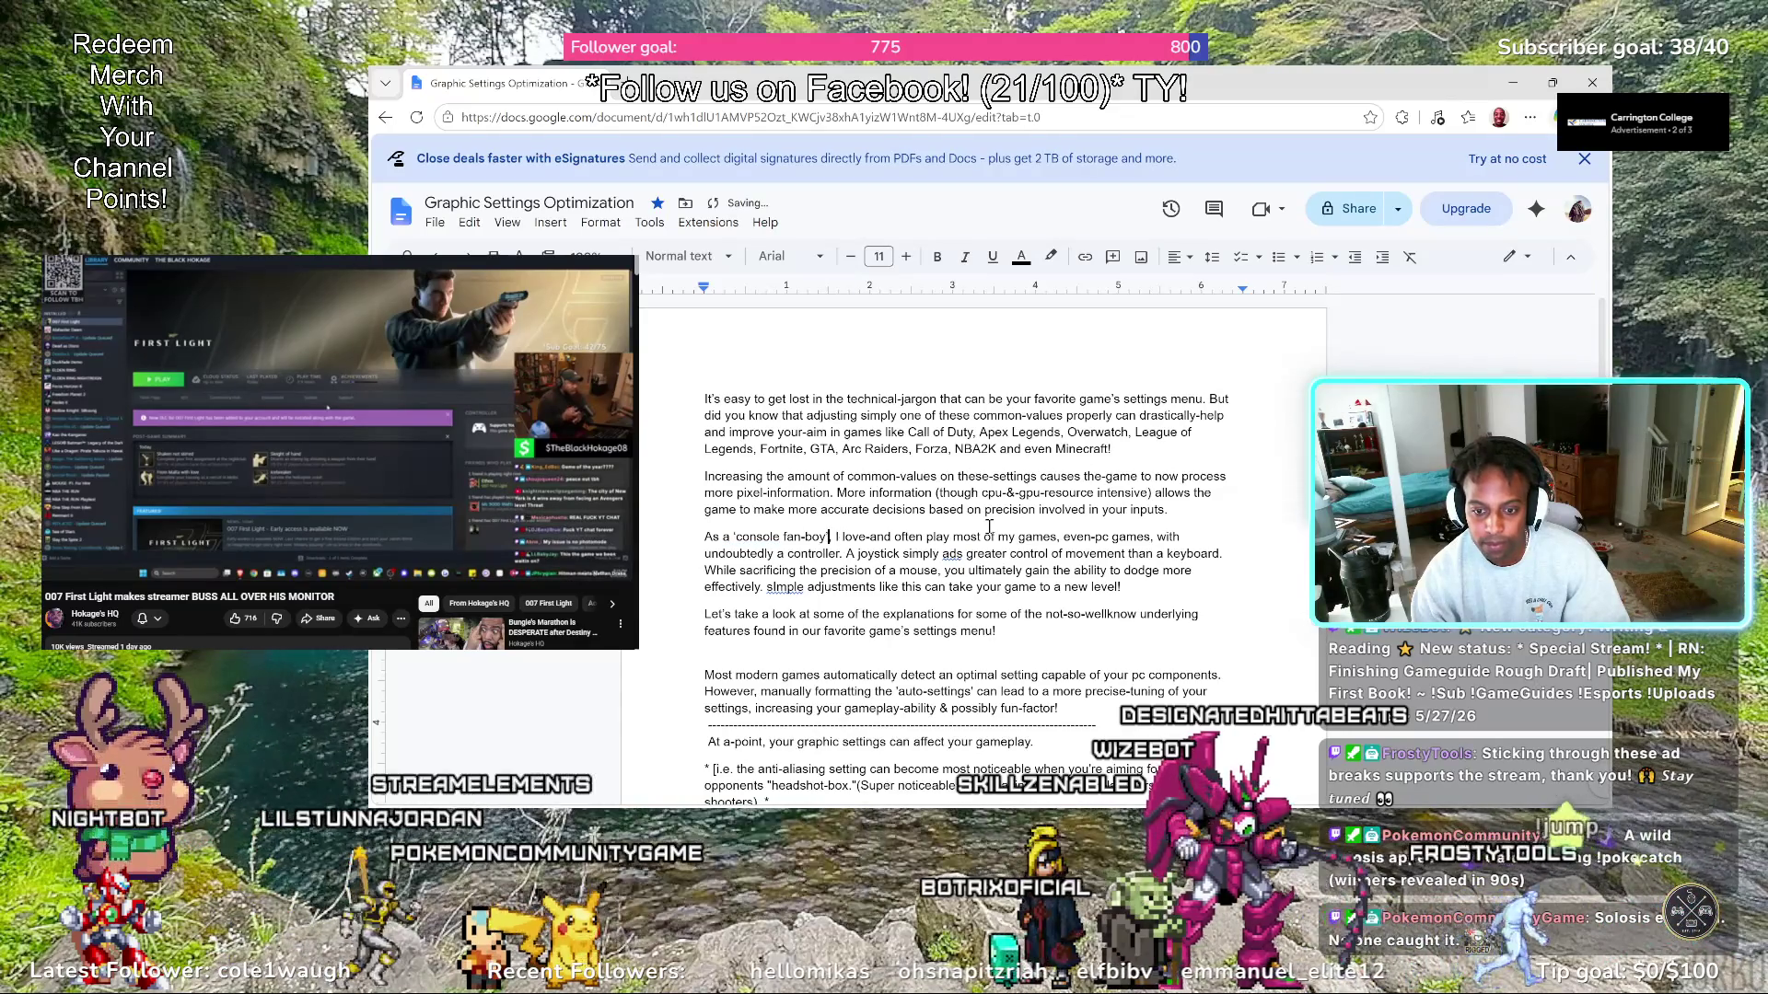
{"action": "key", "text": "ctrl+Left"}
{"action": "key", "text": "ctrl+Left"}
{"action": "key", "text": "ctrl+Left"}
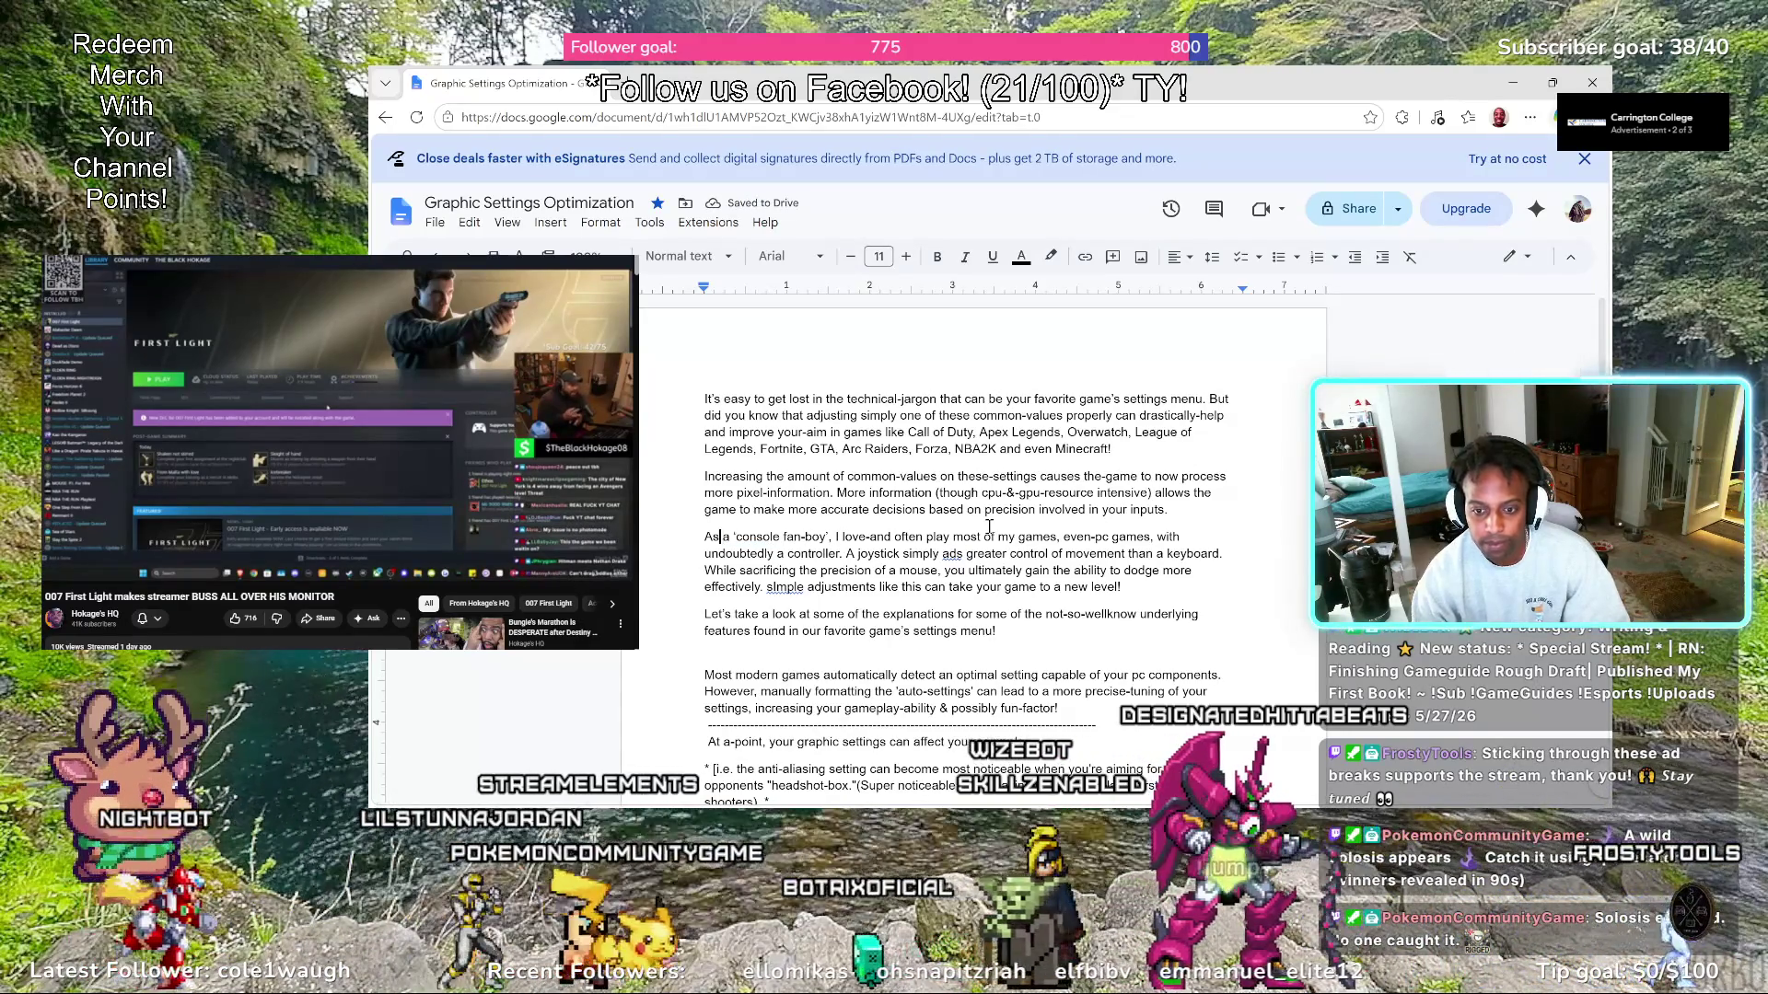
{"action": "key", "text": "ctrl+Right"}
{"action": "key", "text": "ctrl+Right"}
{"action": "key", "text": "ctrl+Right"}
{"action": "key", "text": "Right"}
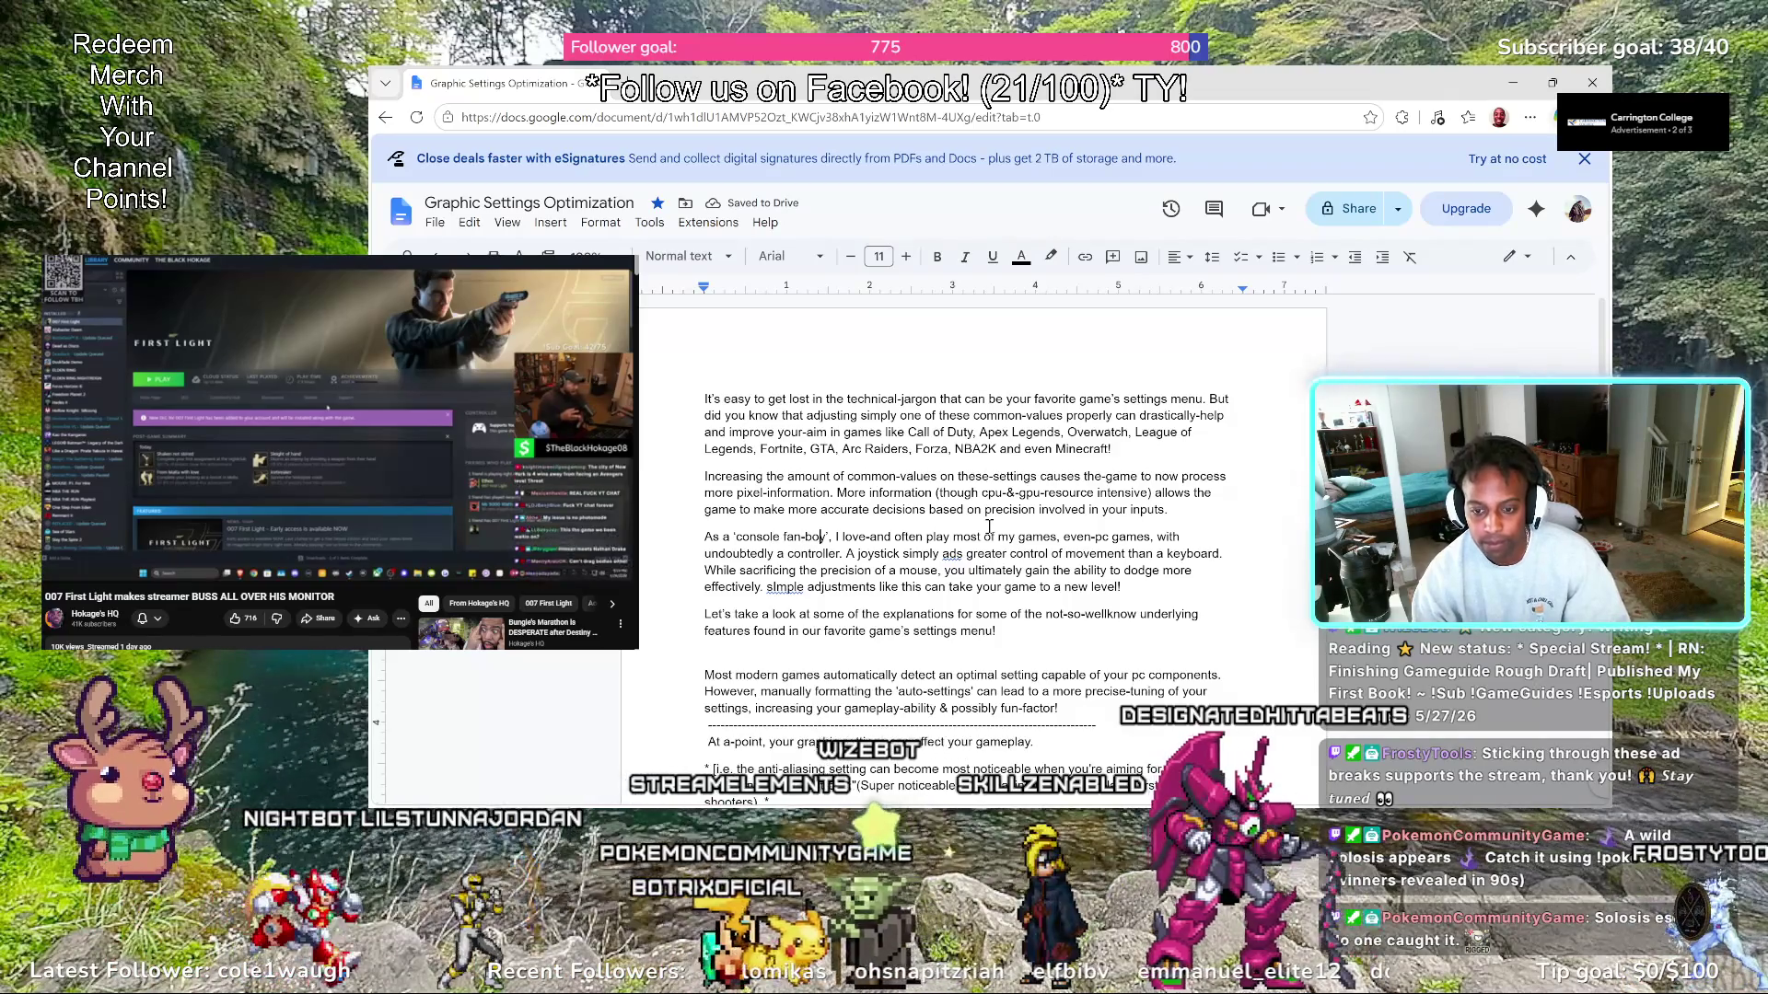
Move through 'love-and', 'even-pc games' and join 'with' and 'undoubtedly' with a hyphen
{"action": "key", "text": "ctrl+Right"}
{"action": "key", "text": "ctrl+Right"}
{"action": "key", "text": "ctrl+Right"}
{"action": "key", "text": "Left"}
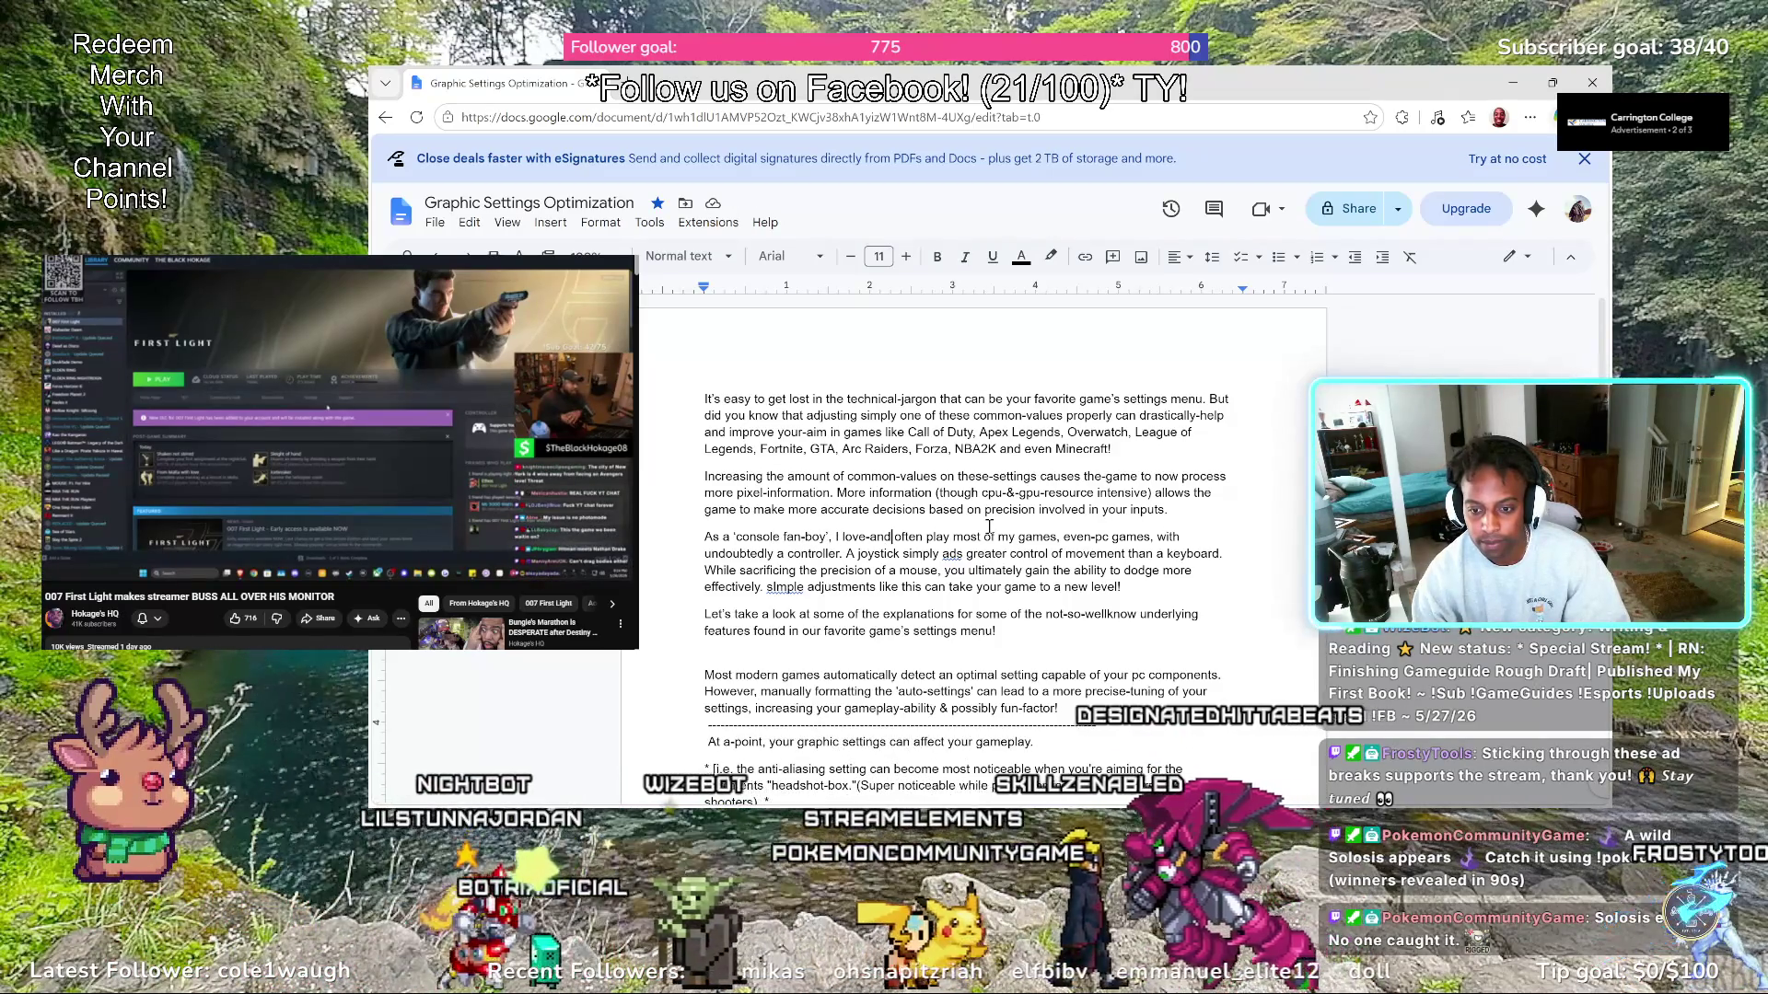
{"action": "key", "text": "ctrl+Right"}
{"action": "key", "text": "ctrl+Right"}
{"action": "key", "text": "ctrl+Right"}
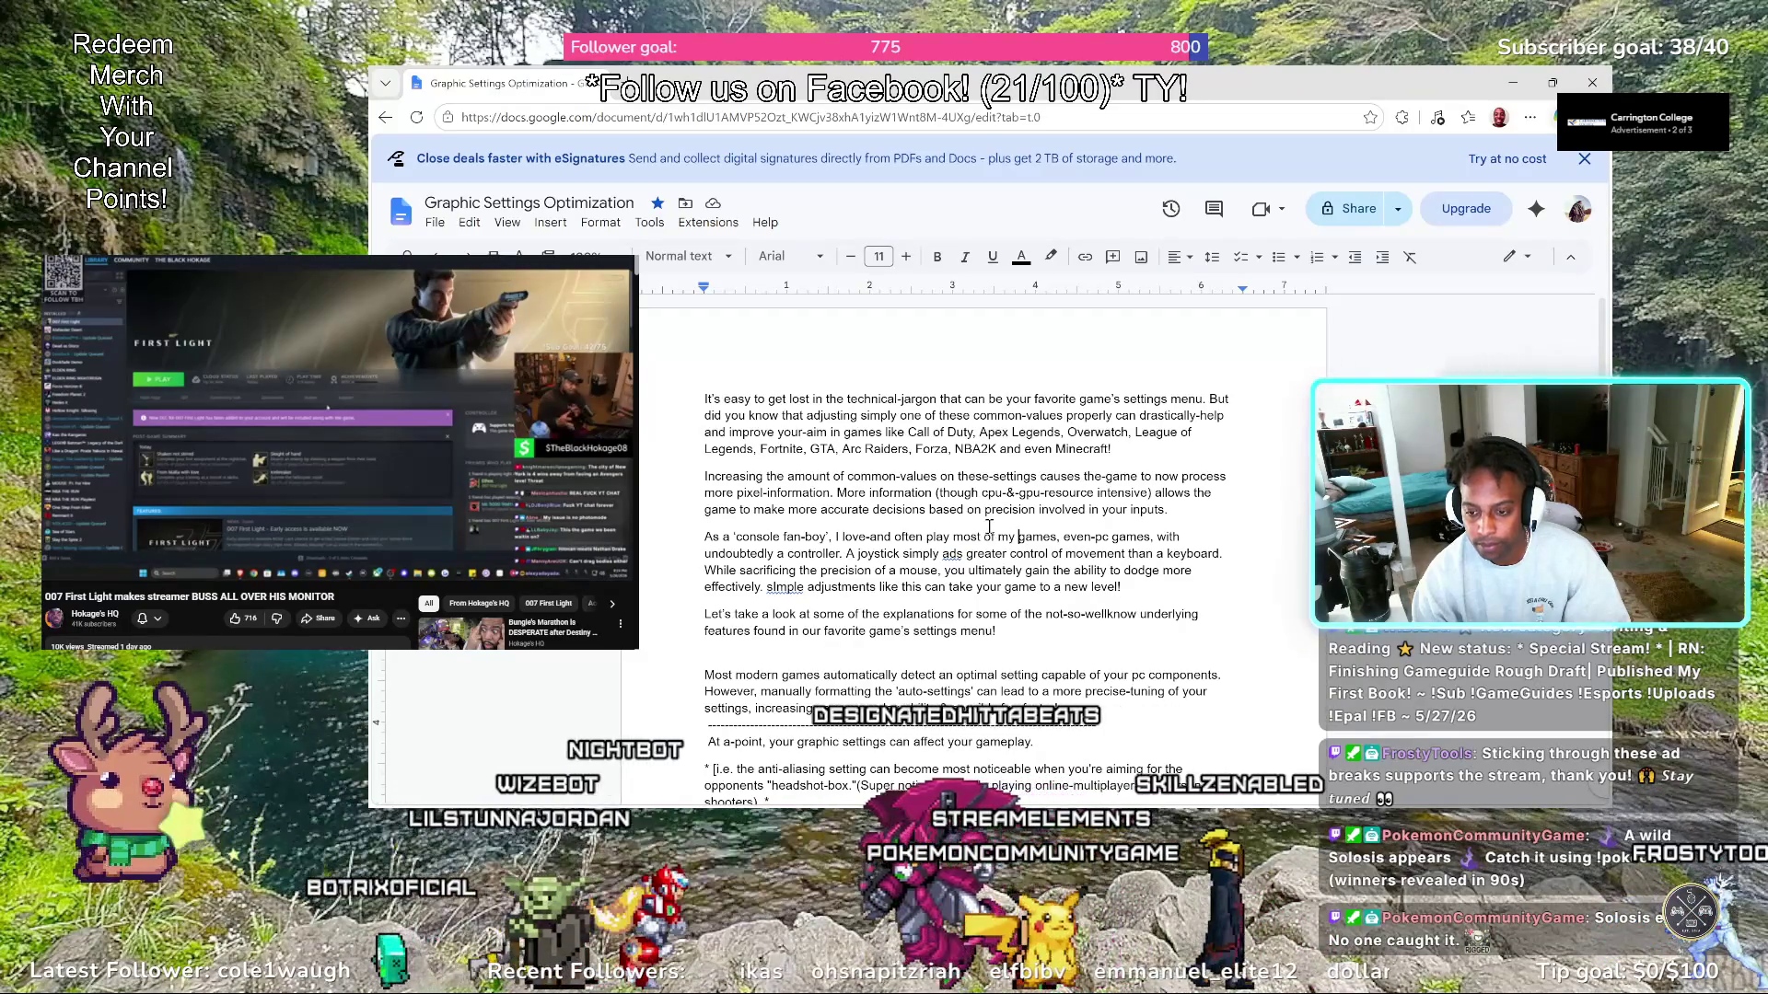
{"action": "key", "text": "ctrl+Right"}
{"action": "key", "text": "ctrl+Right"}
{"action": "key", "text": "ctrl+Right"}
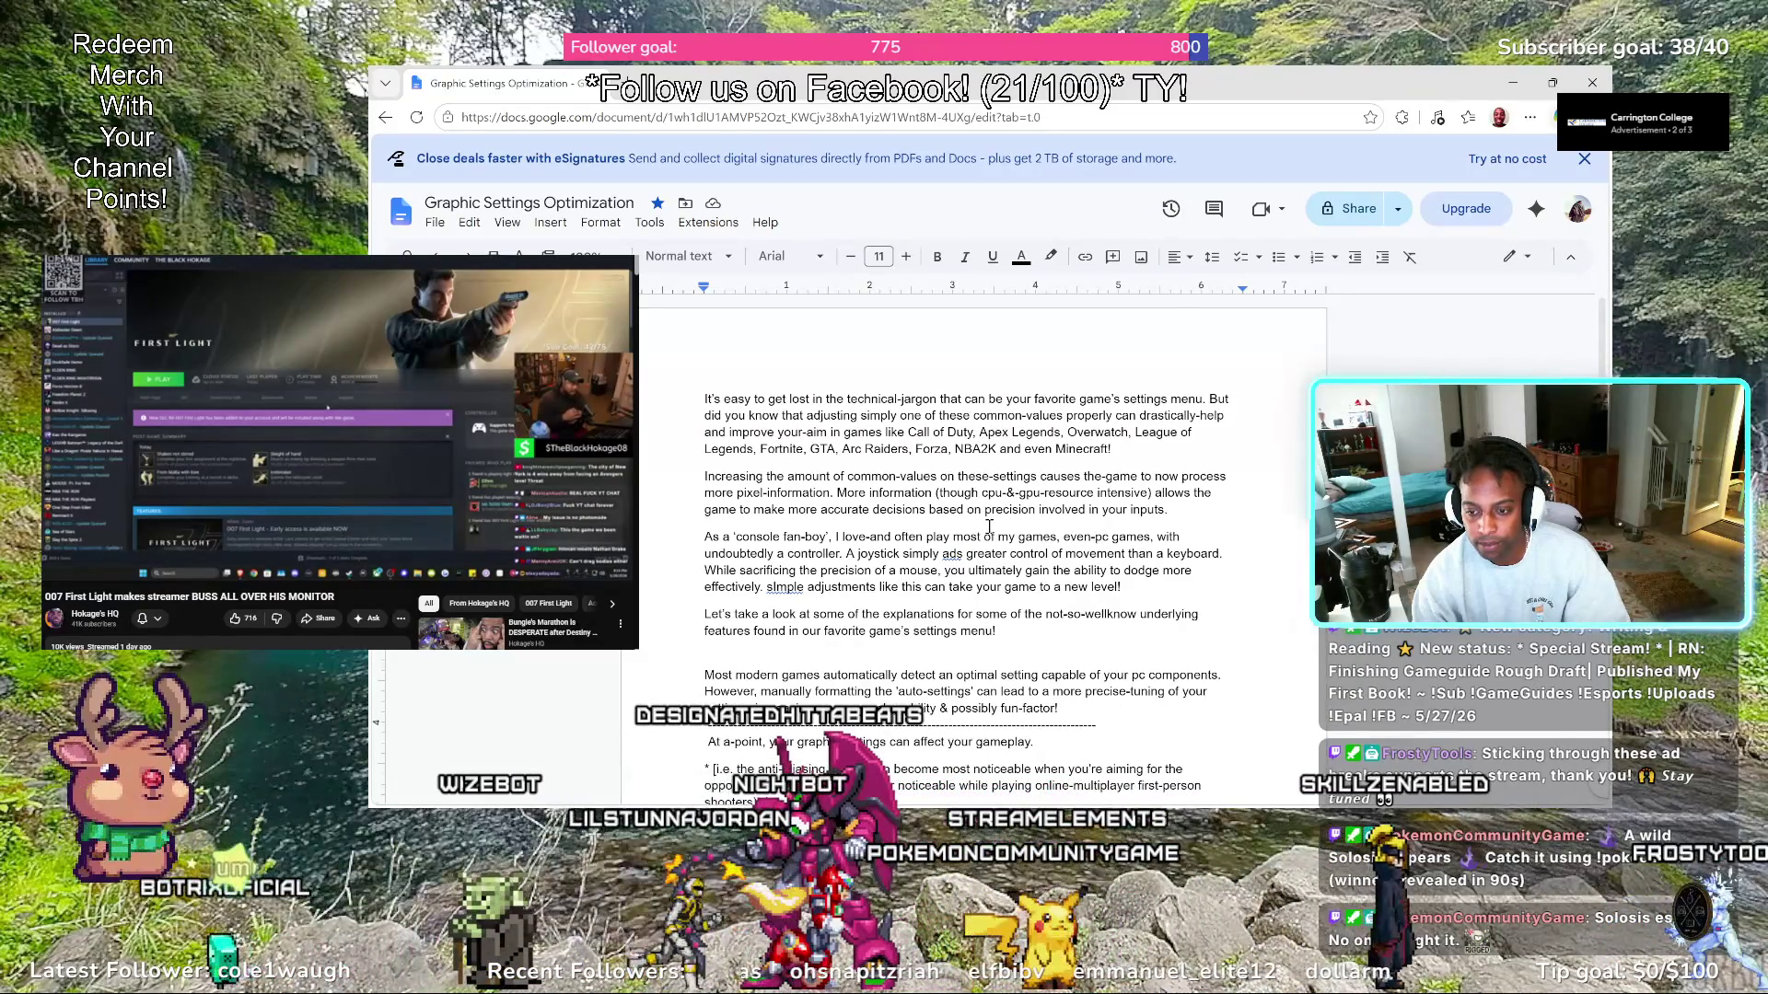
{"action": "key", "text": "ctrl+Right"}
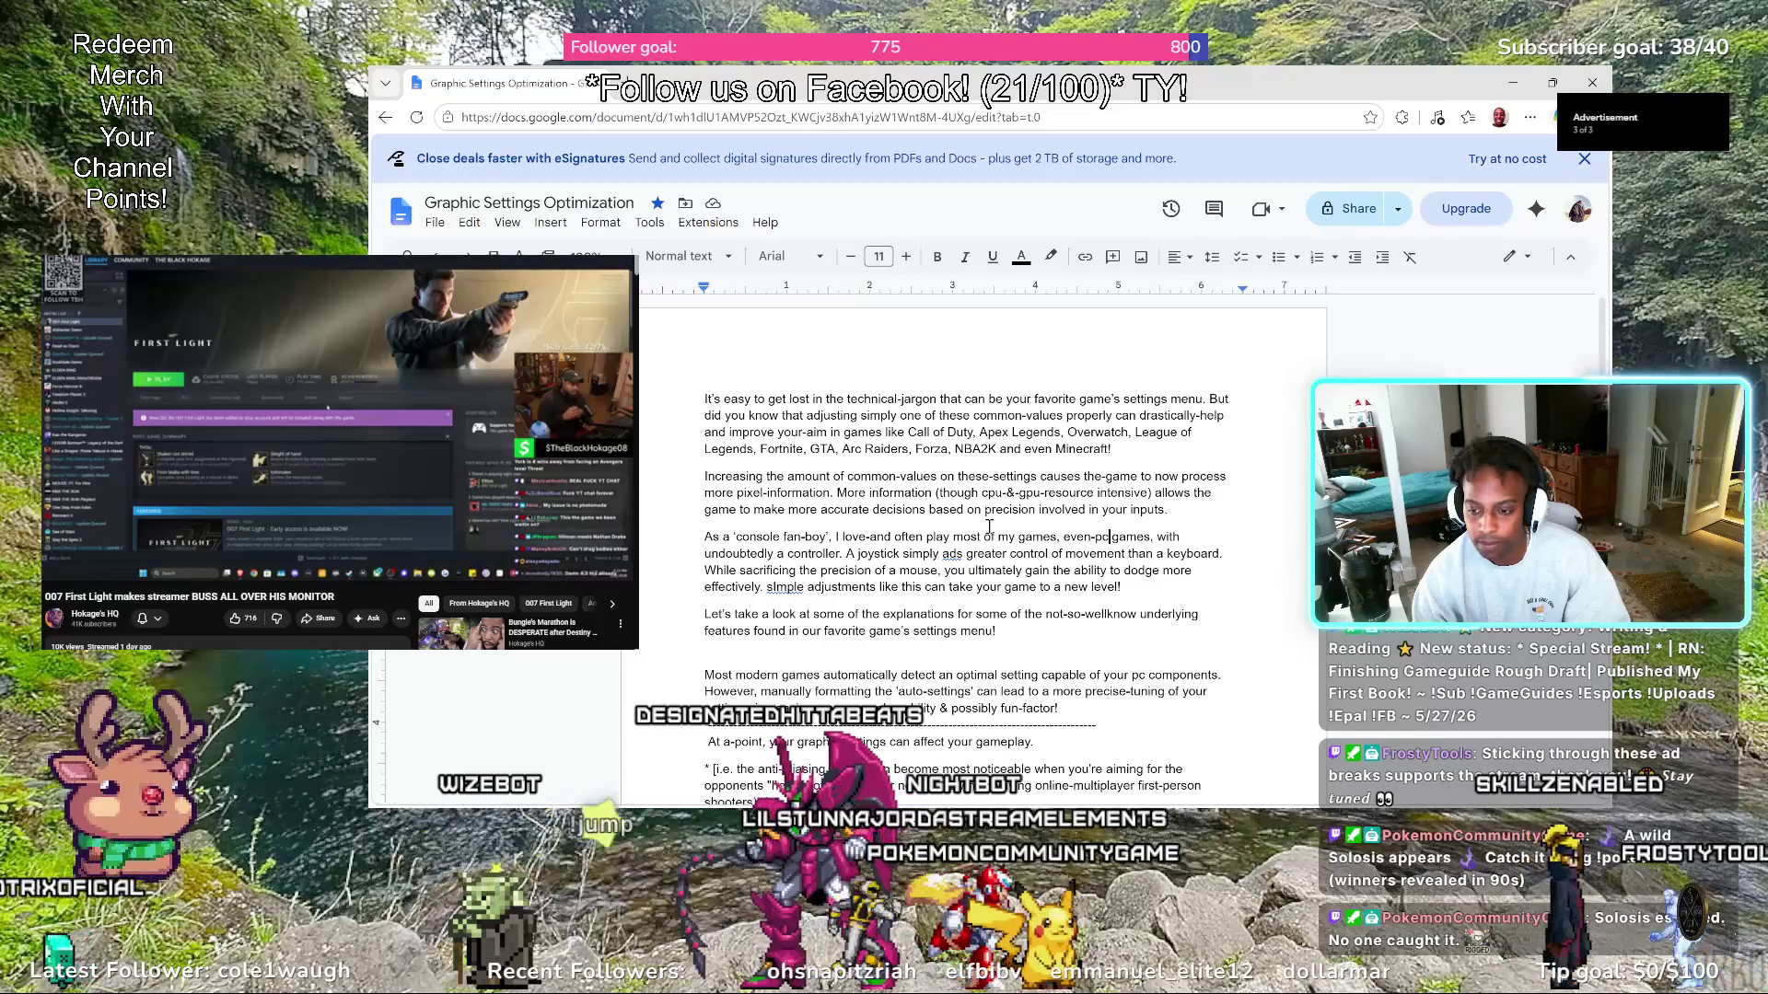
{"action": "key", "text": "Right"}
{"action": "key", "text": "Right"}
{"action": "key", "text": "Right"}
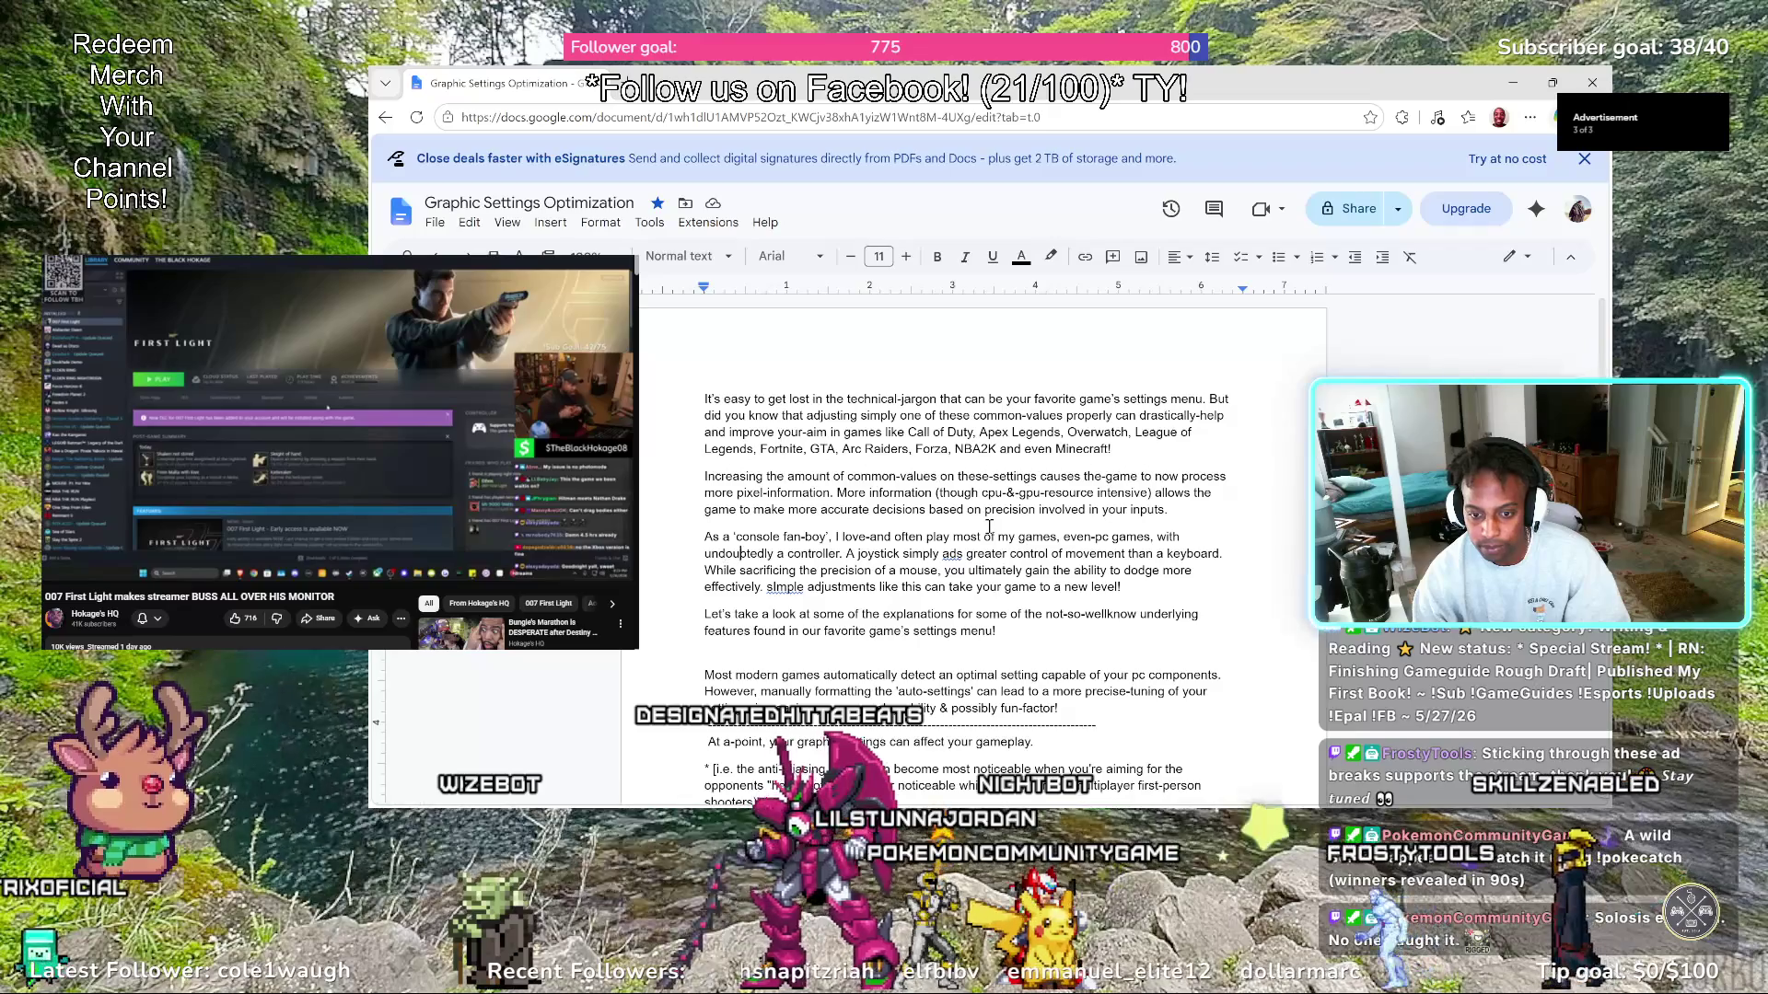
{"action": "key", "text": "Left"}
{"action": "key", "text": "Left"}
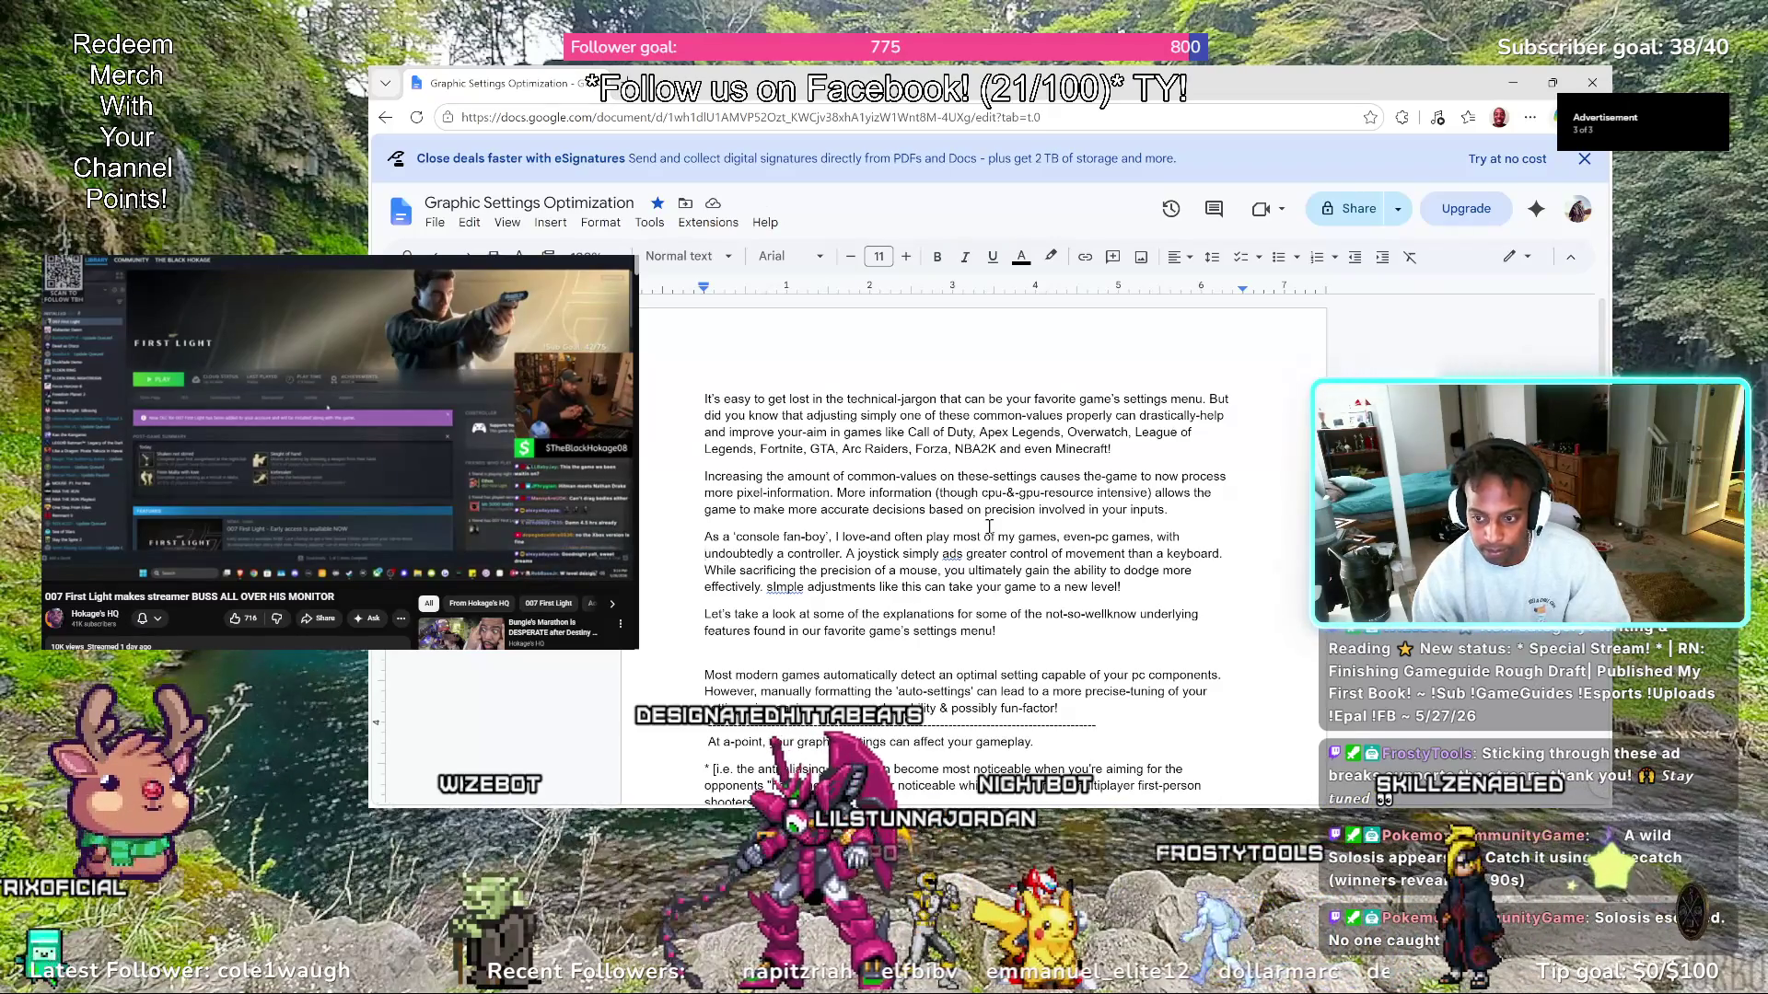
{"action": "type", "text": "with"}
{"action": "key", "text": "BackSpace"}
{"action": "key", "text": "BackSpace"}
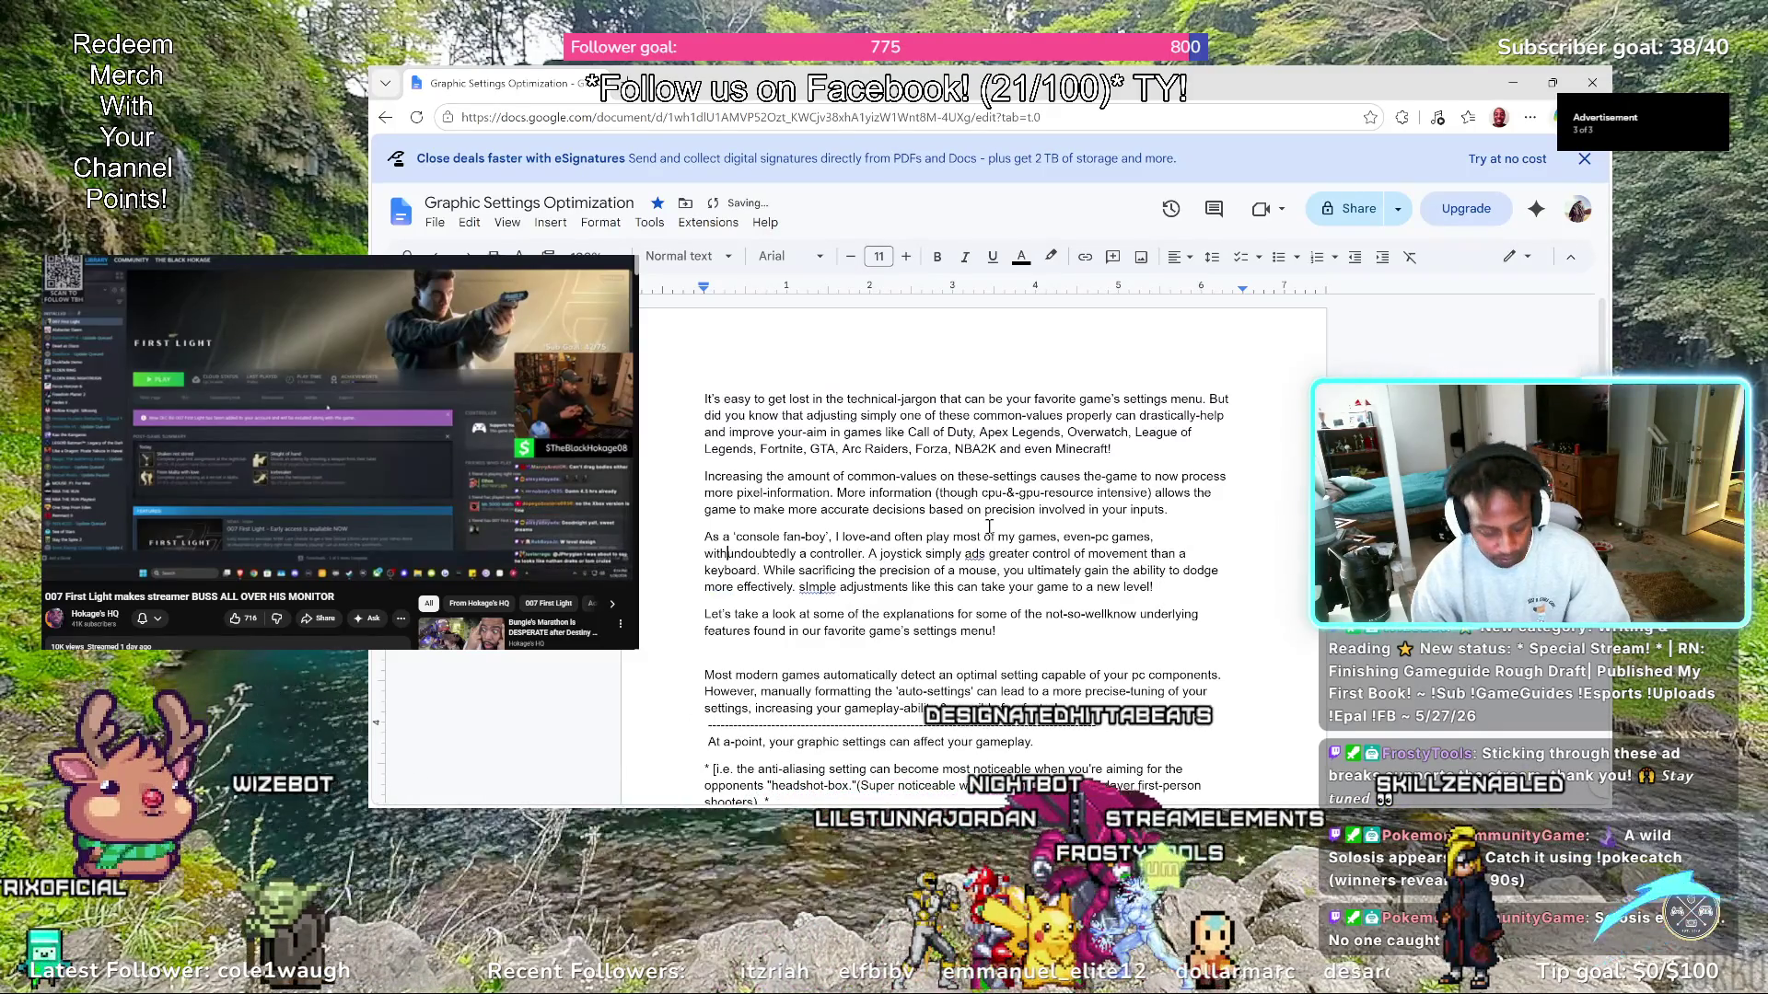
{"action": "type", "text": "th-"}
{"action": "key", "text": "Right"}
{"action": "key", "text": "Right"}
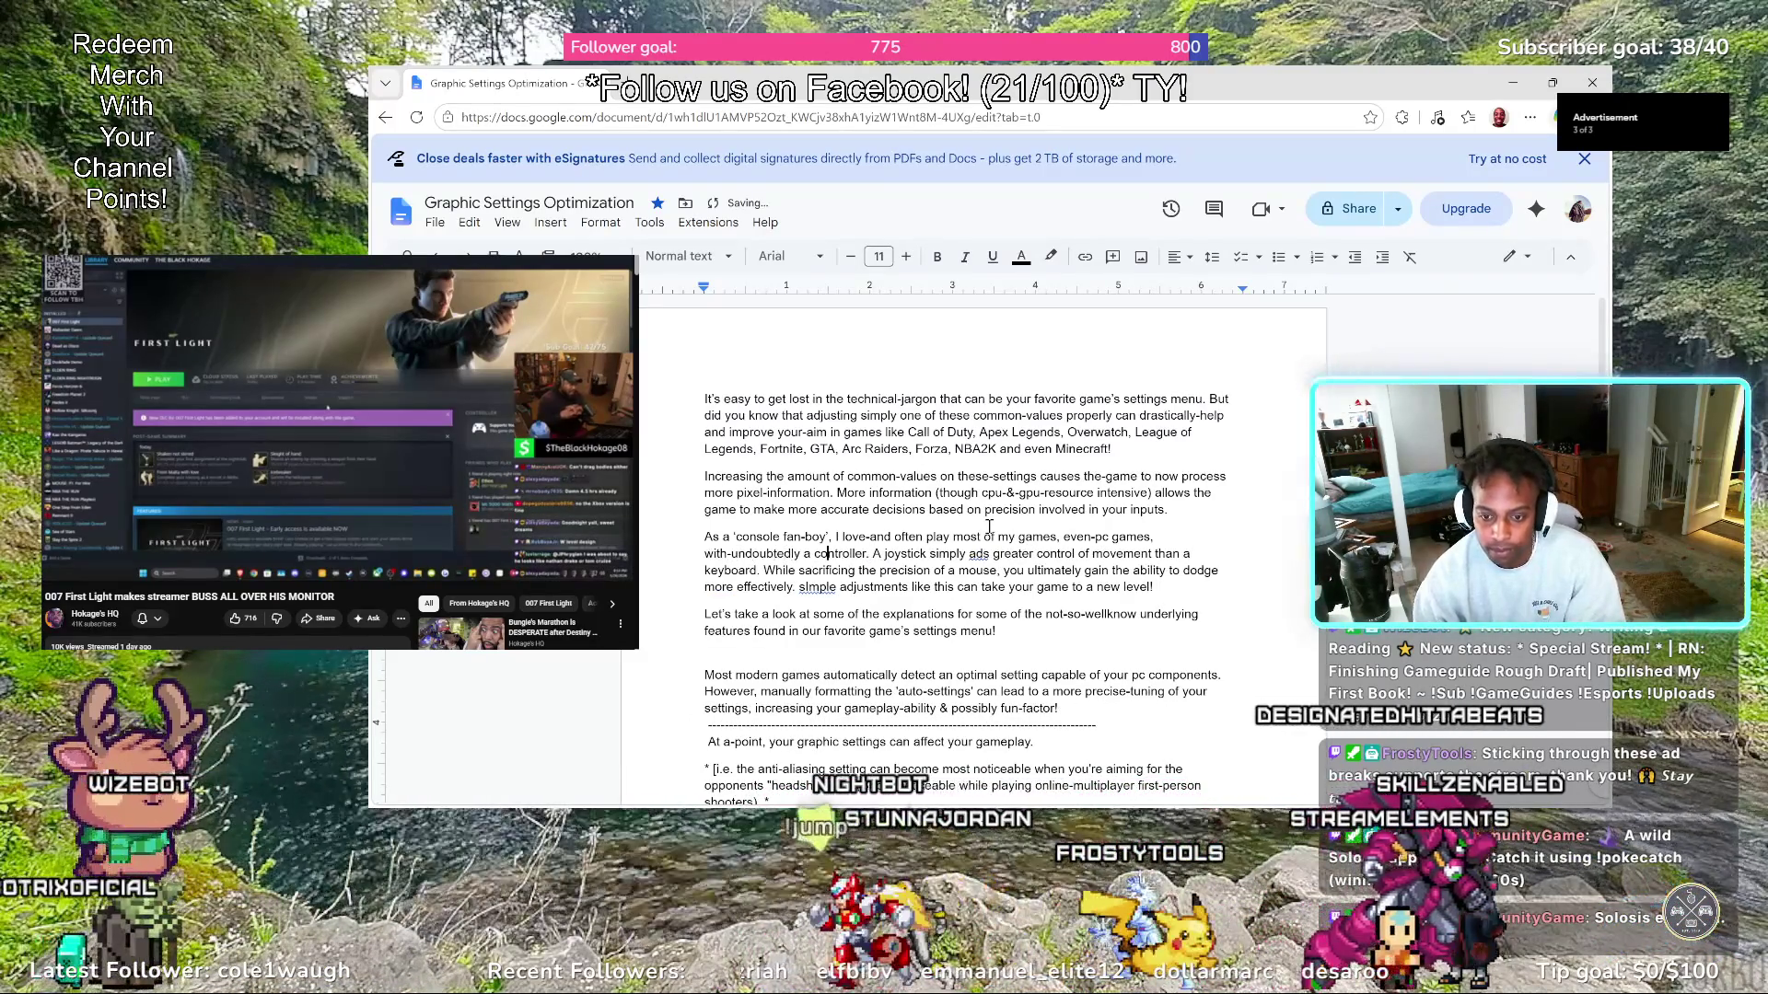
Hyphenate 'joystick-simply' and accept the grammar fix changing 'ads' to 'adds'
{"action": "key", "text": "Right"}
{"action": "key", "text": "Right"}
{"action": "key", "text": "Right"}
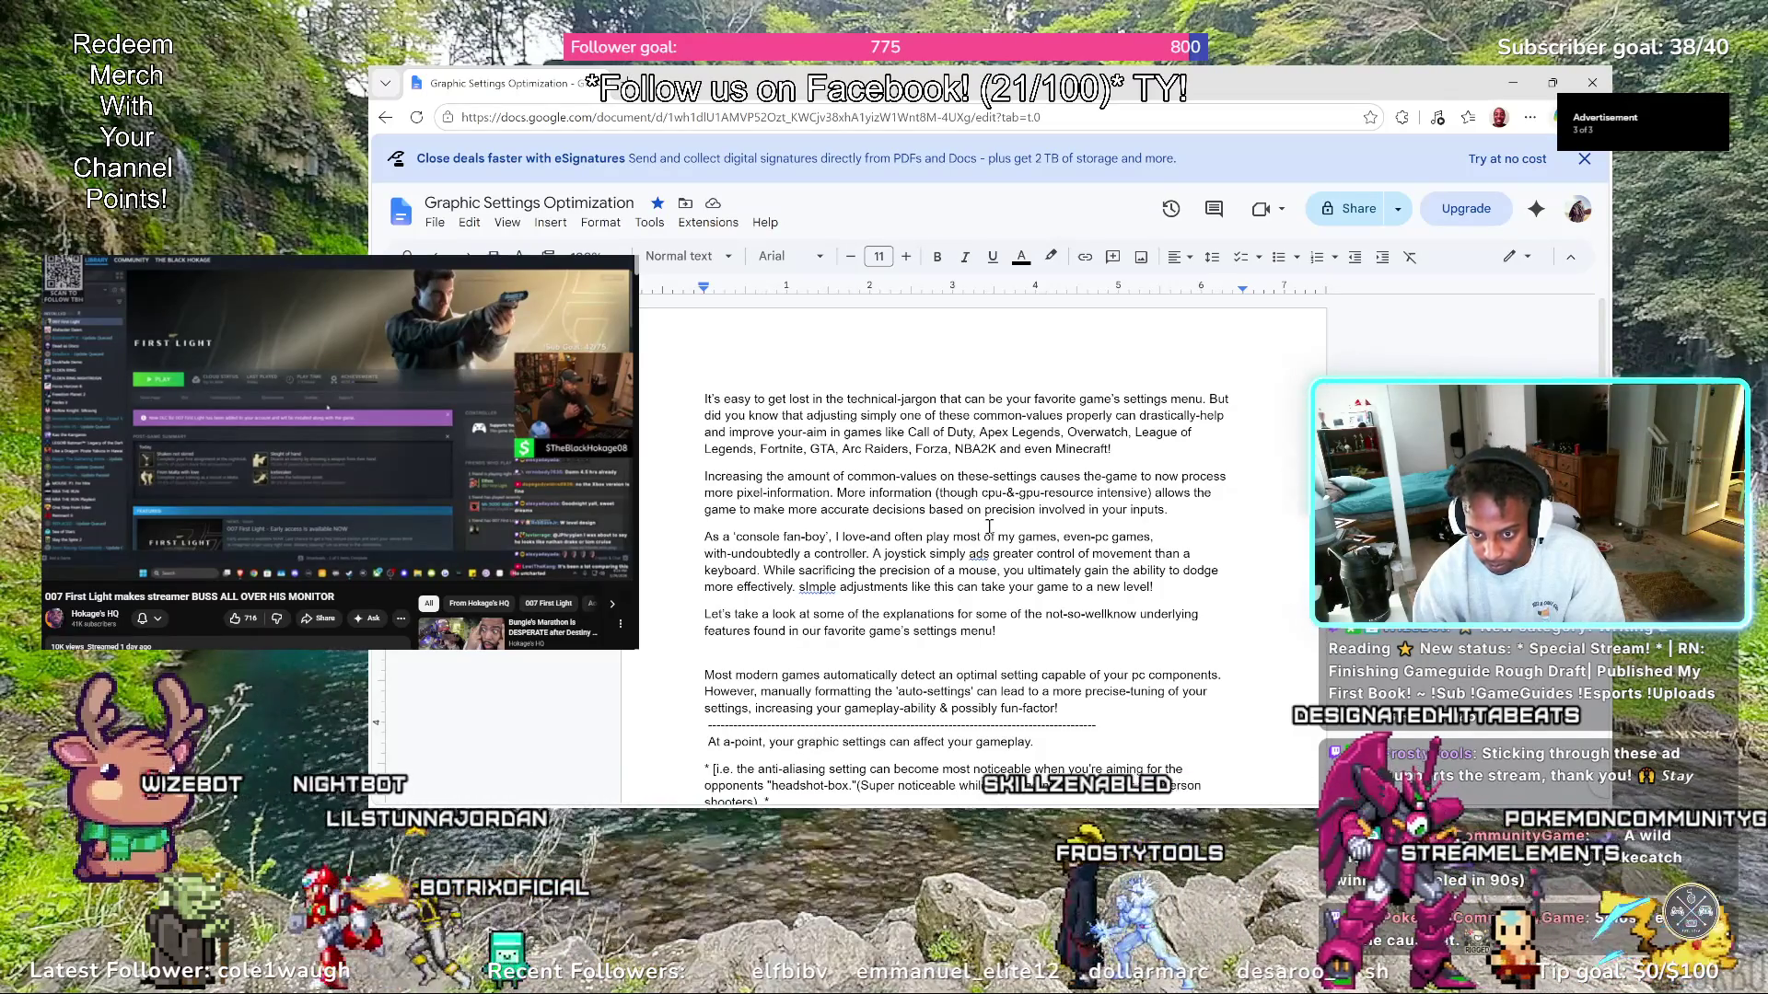
{"action": "key", "text": "Right"}
{"action": "key", "text": "Right"}
{"action": "key", "text": "Right"}
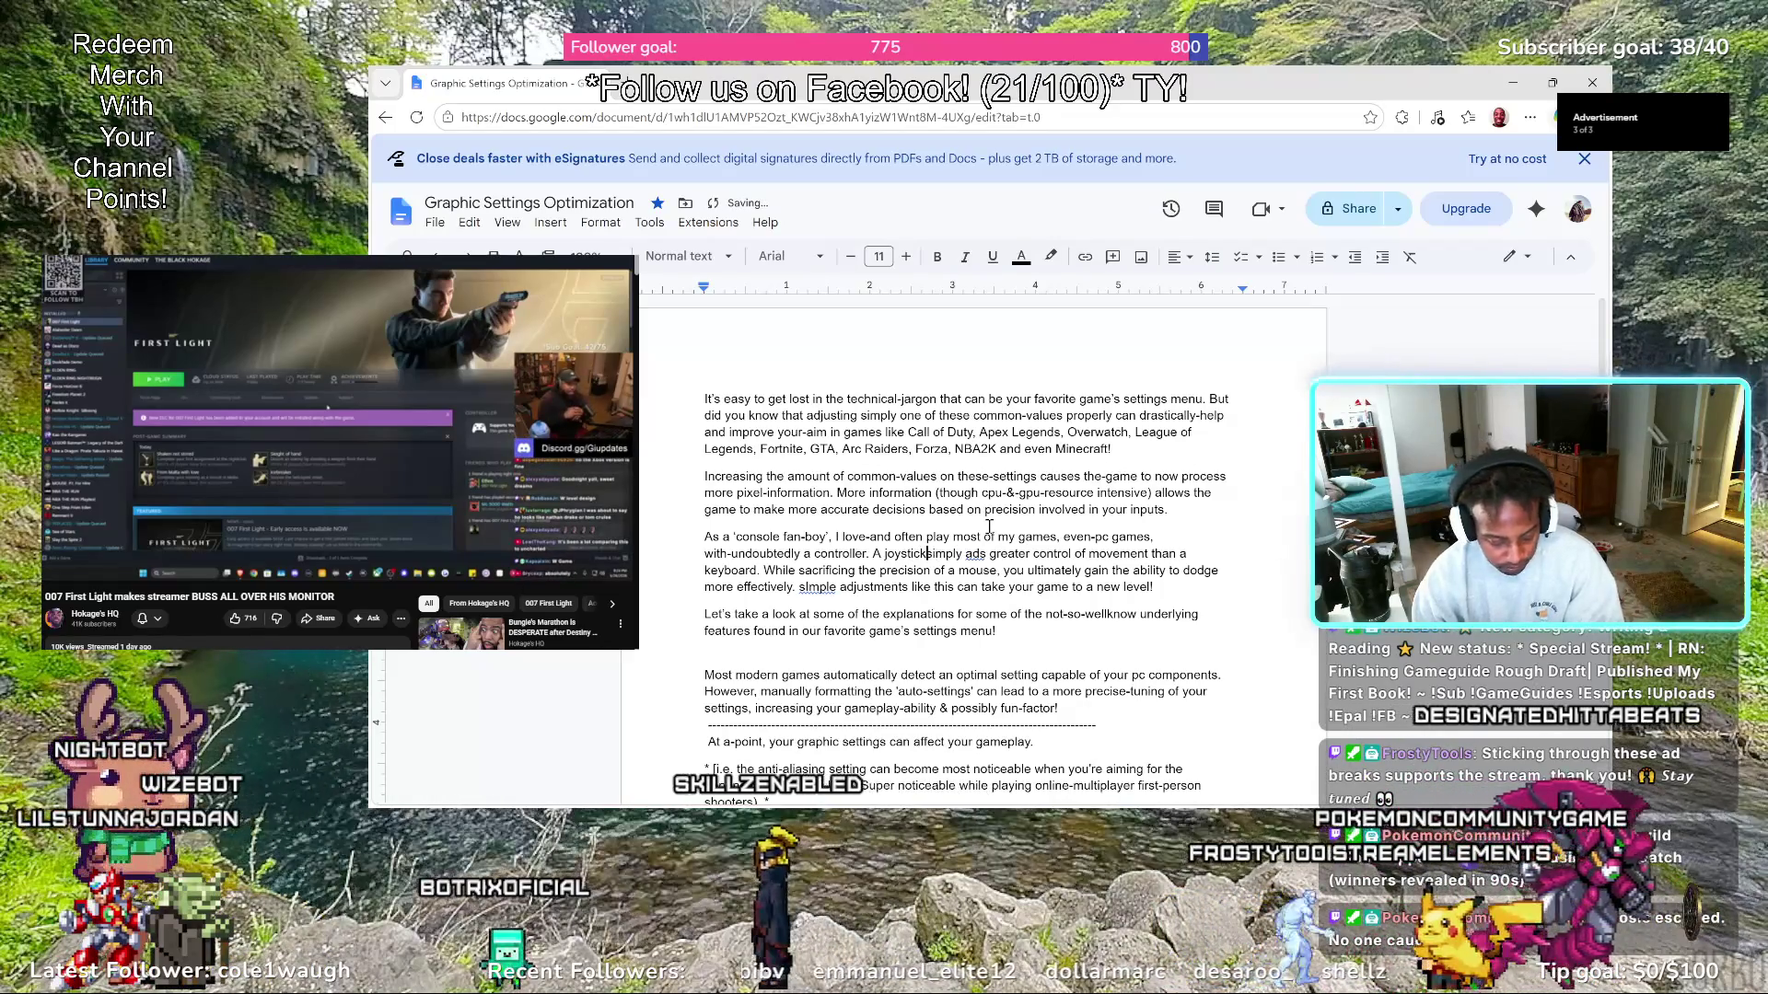
{"action": "type", "text": "-"}
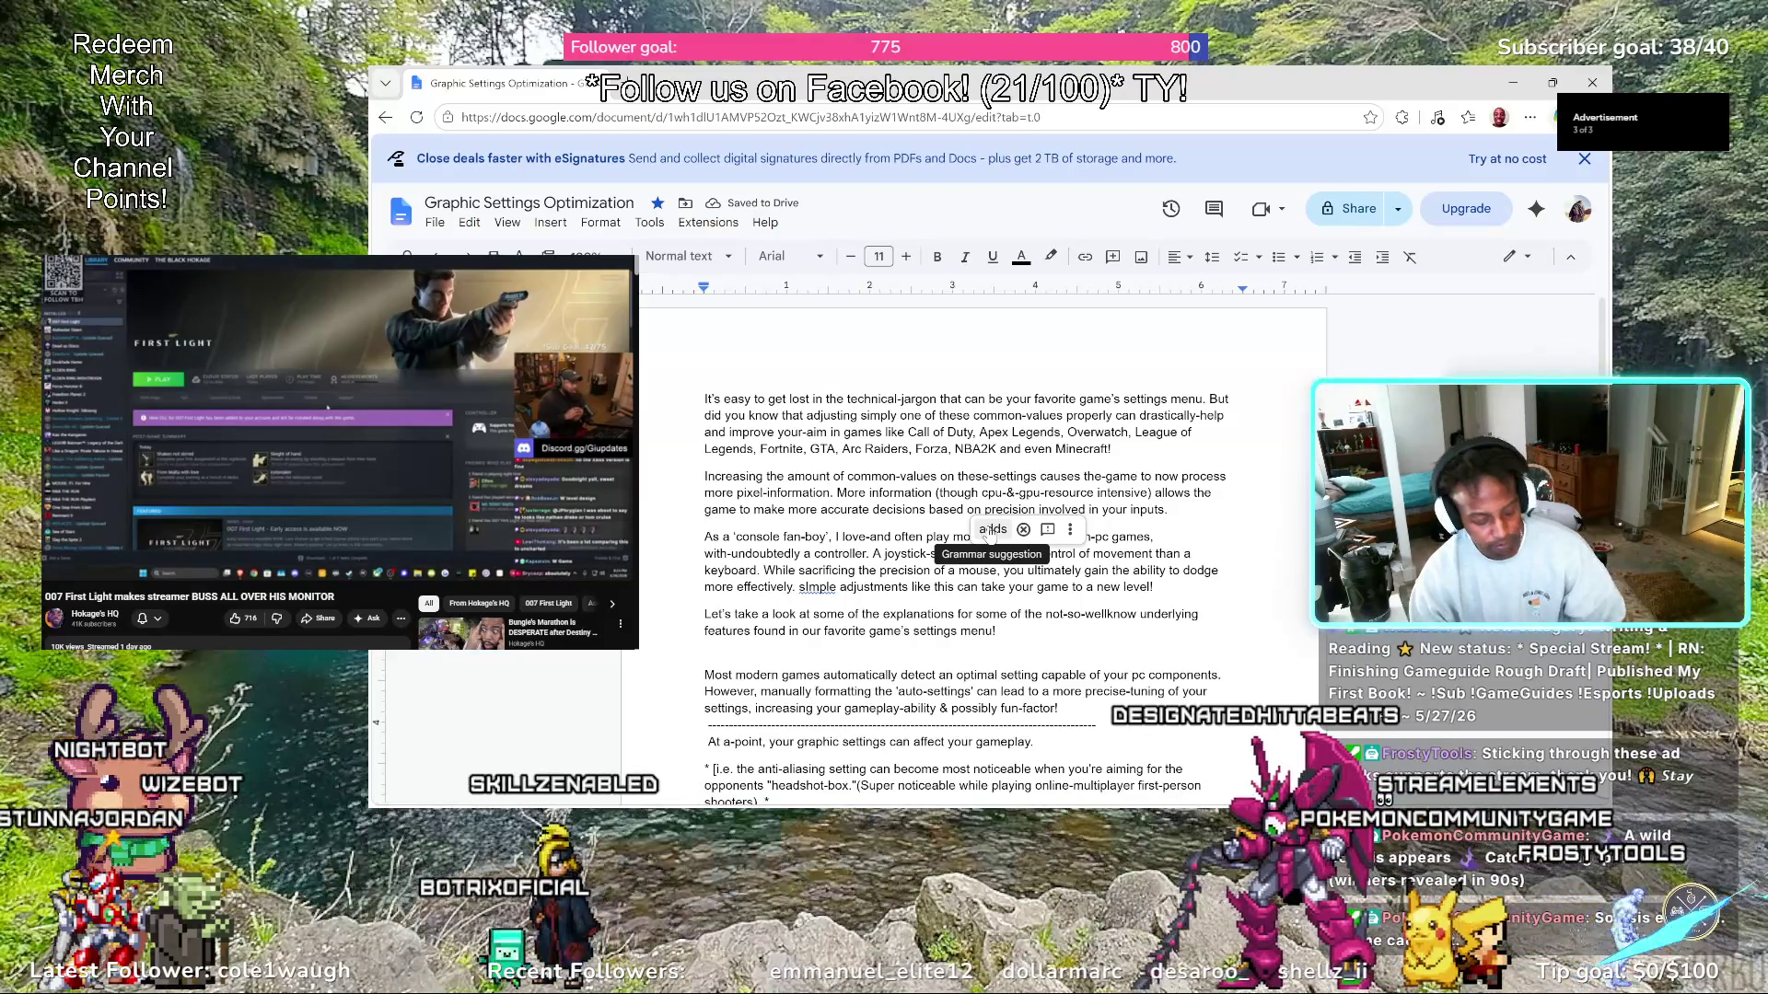
{"action": "left_click", "coordinate": [992, 529]}
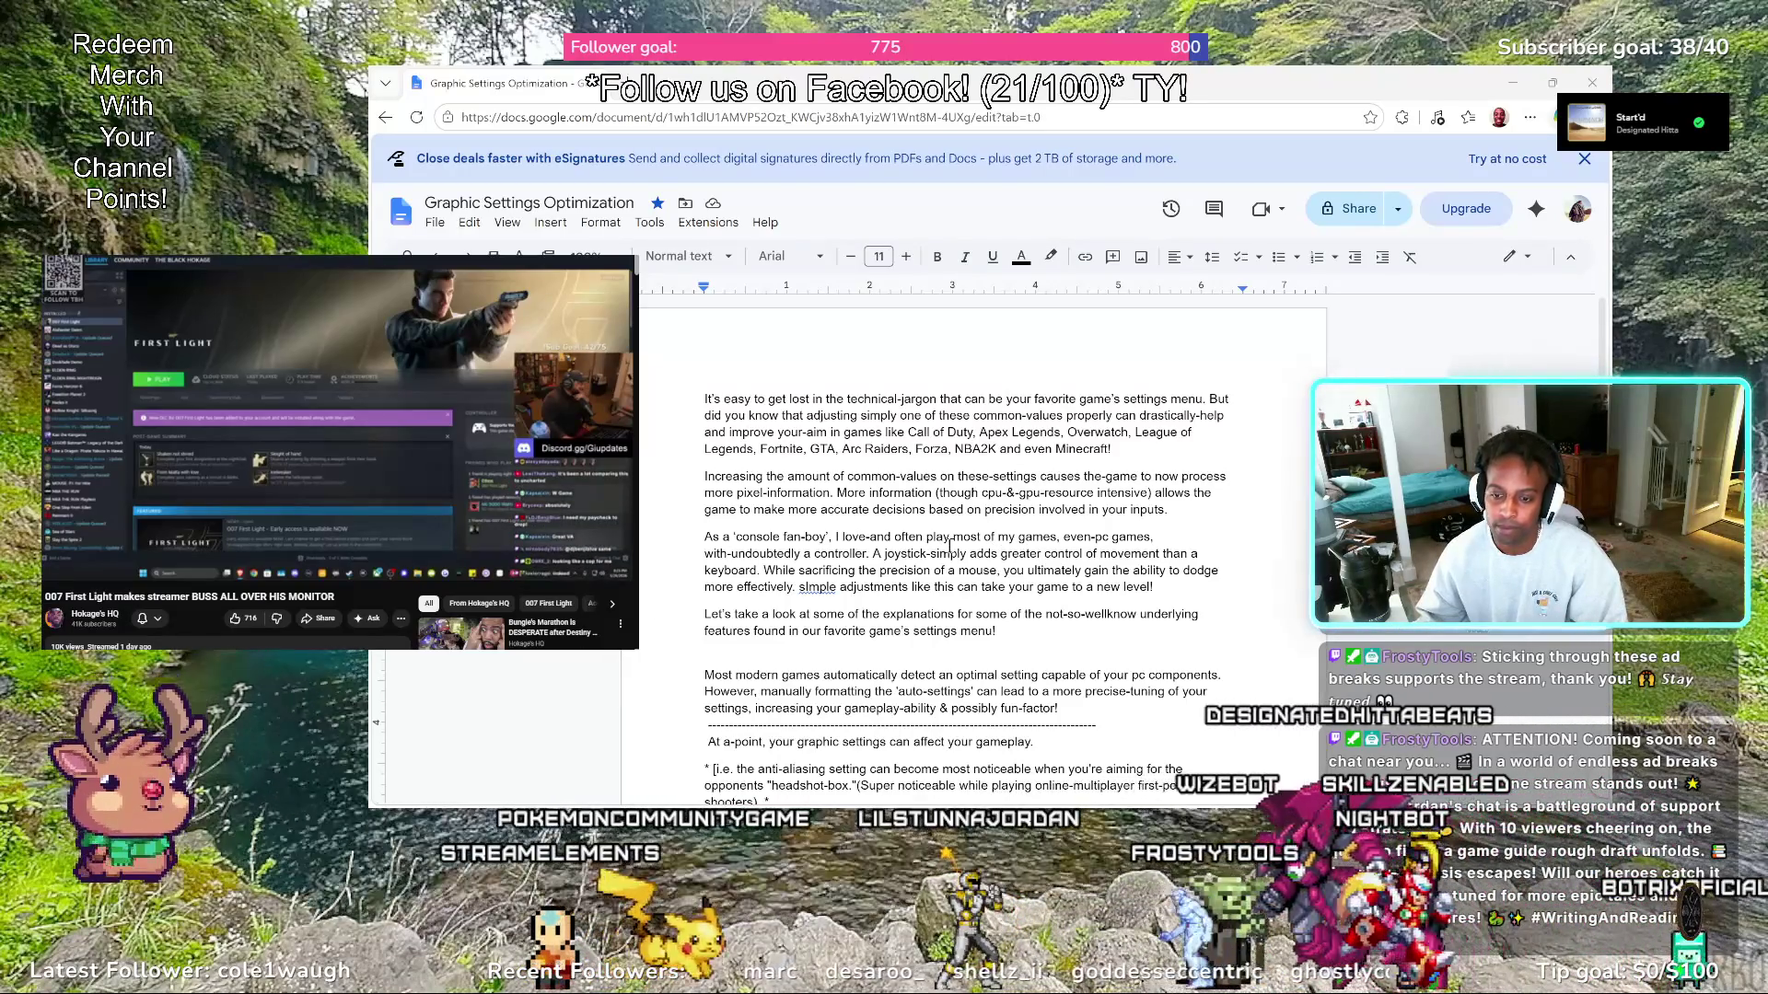
{"action": "left_click", "coordinate": [1042, 552]}
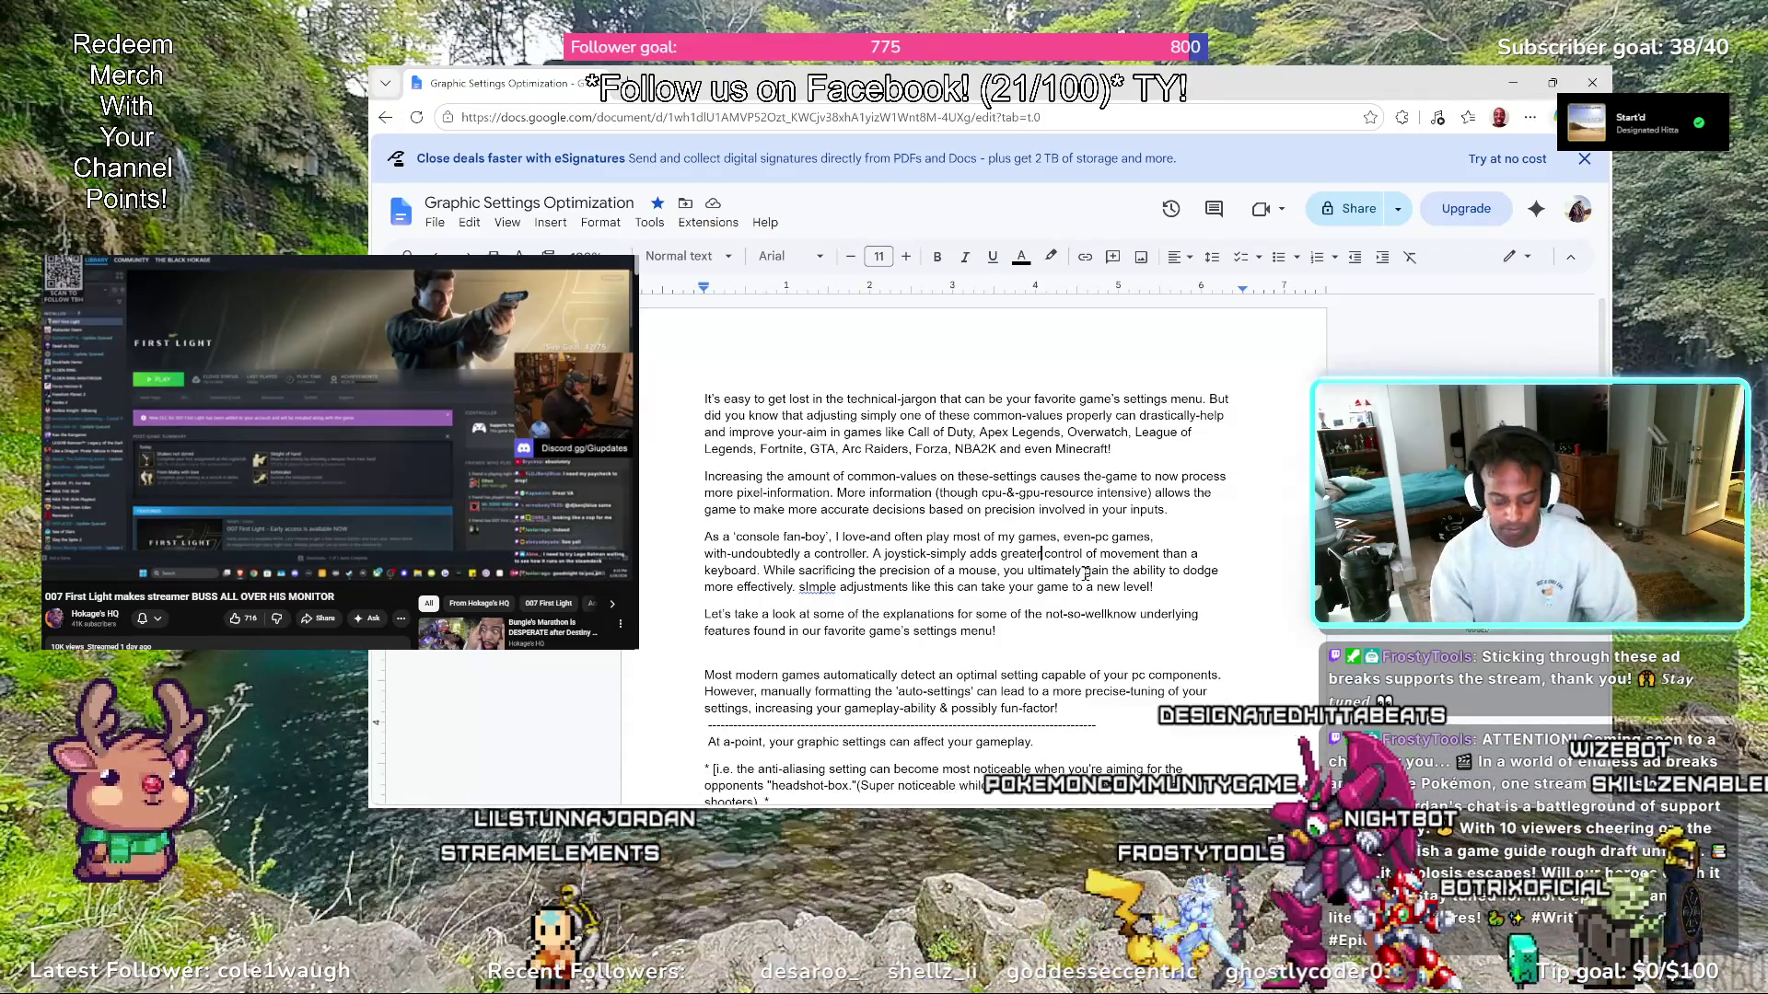
Insert 'massively-' before 'greater' and 'x-axis' before 'movement' in the joystick sentence
{"action": "key", "text": "Left"}
{"action": "key", "text": "Left"}
{"action": "key", "text": "Left"}
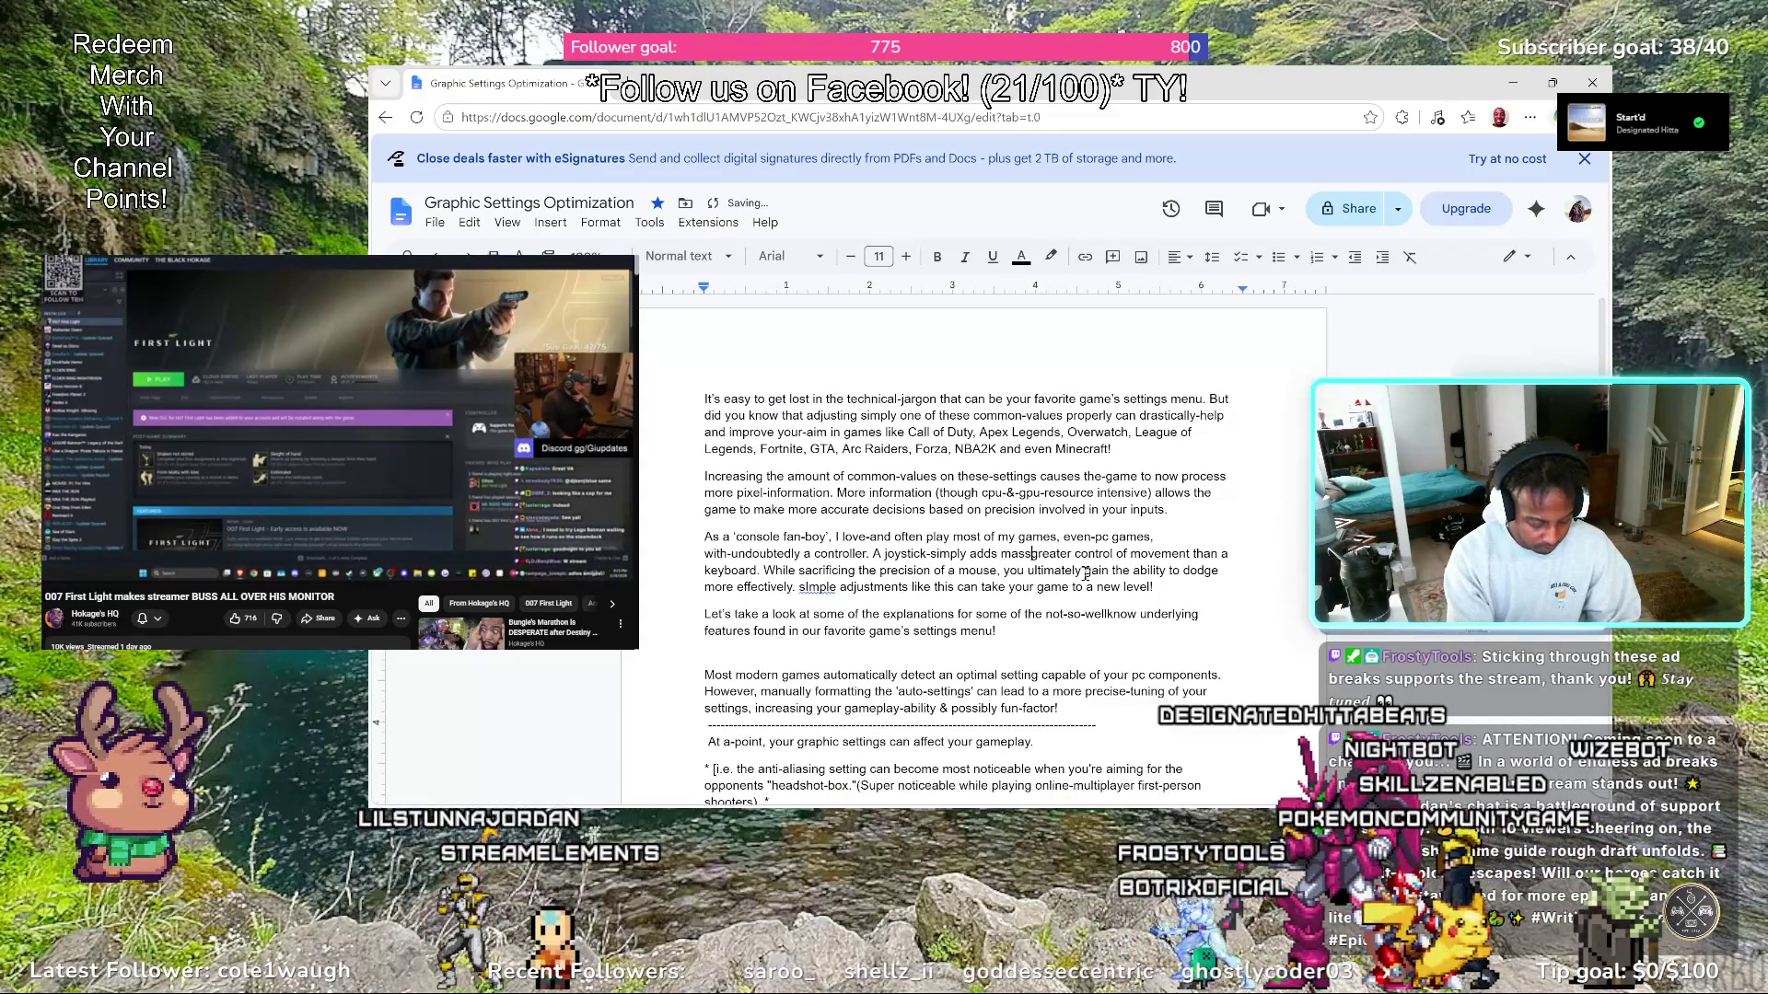
{"action": "type", "text": "-"}
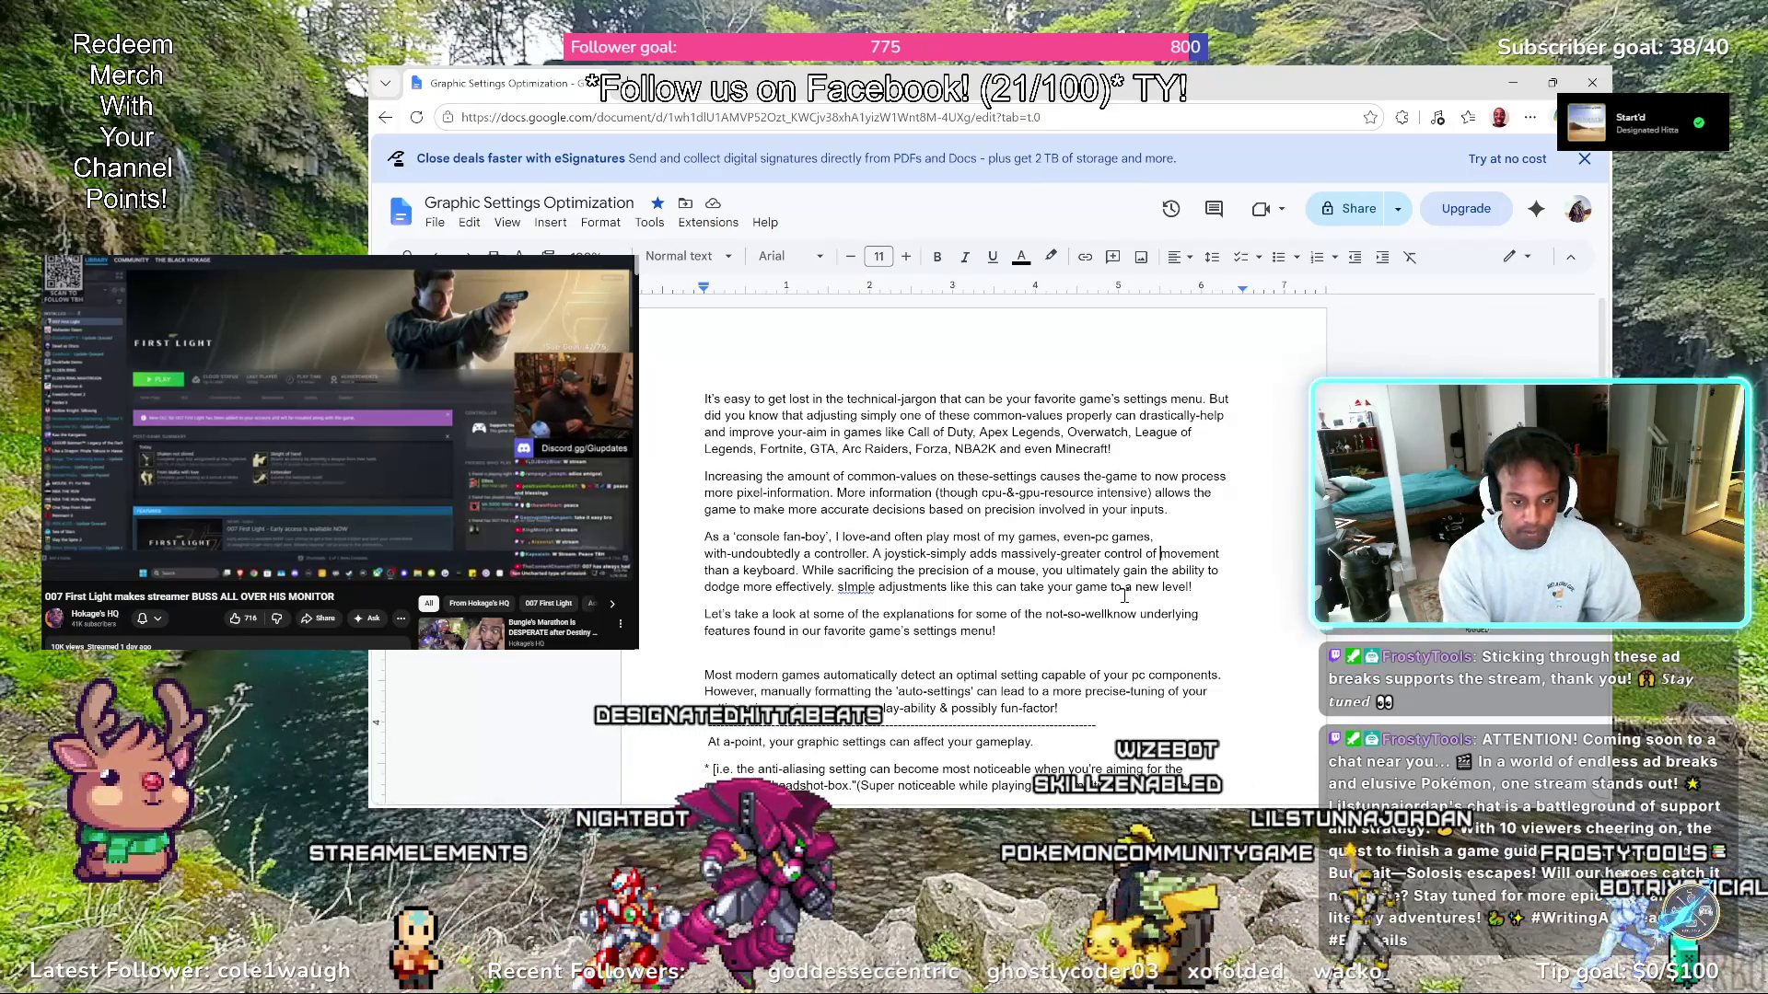
{"action": "type", "text": "a "}
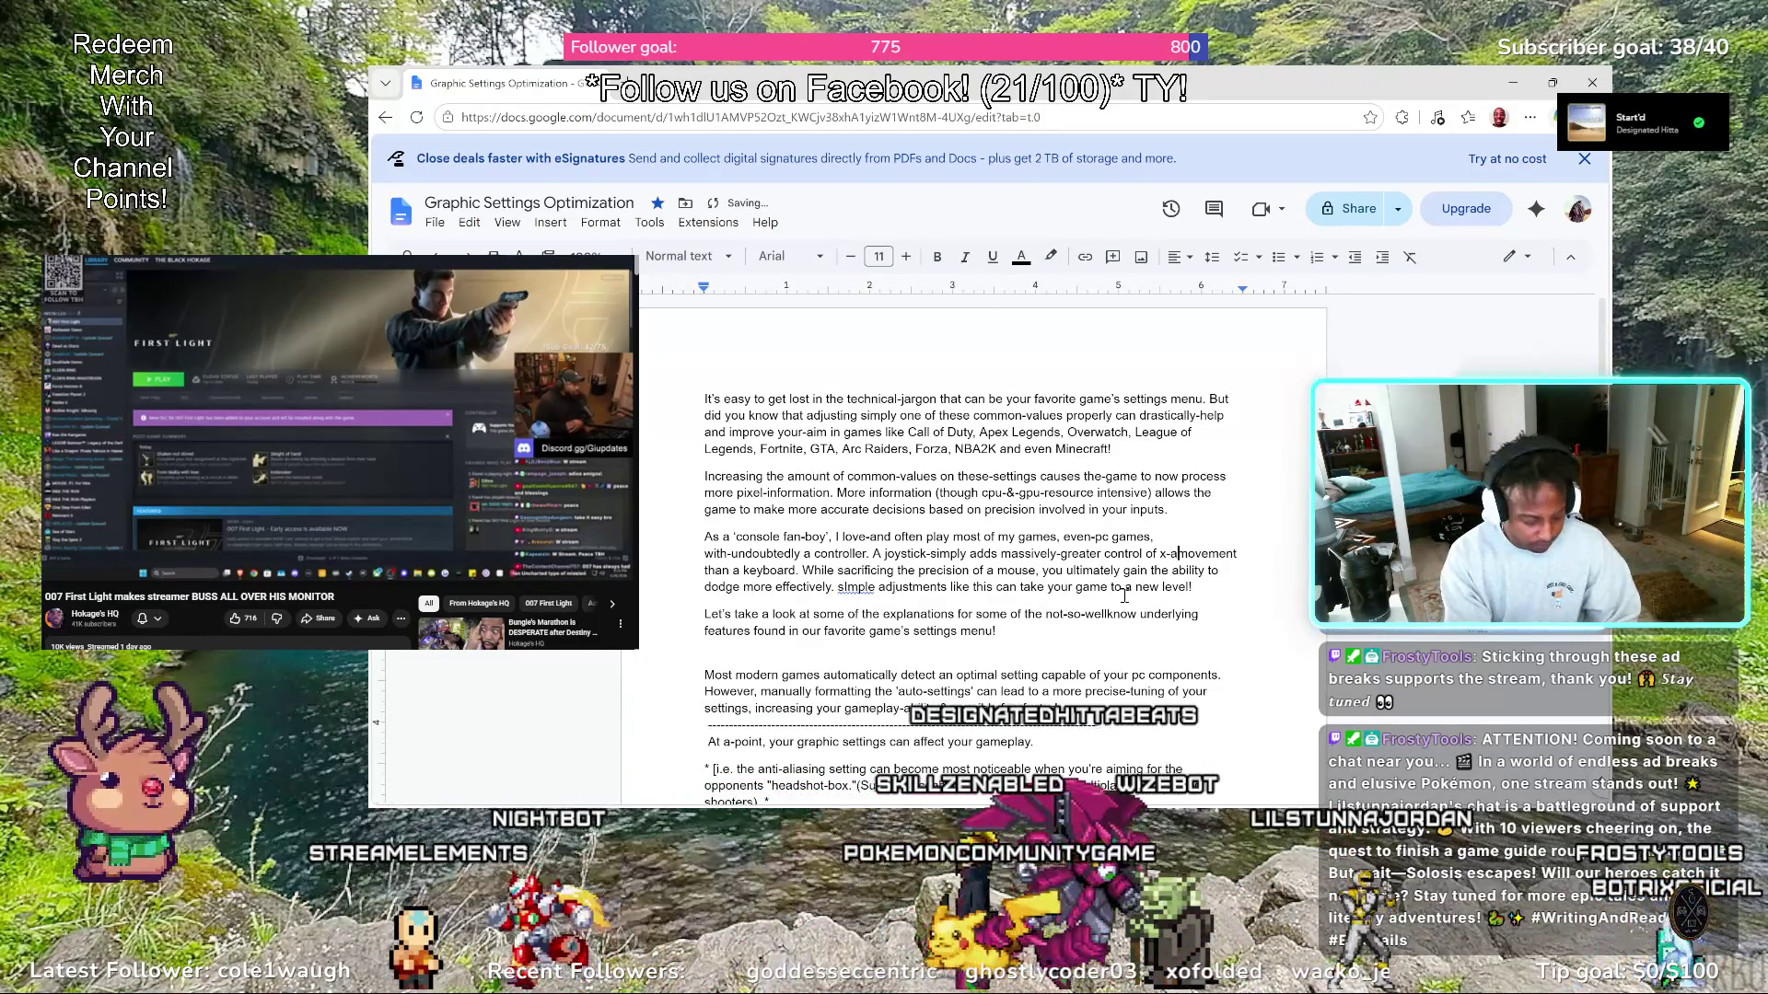
{"action": "type", "text": "axis"}
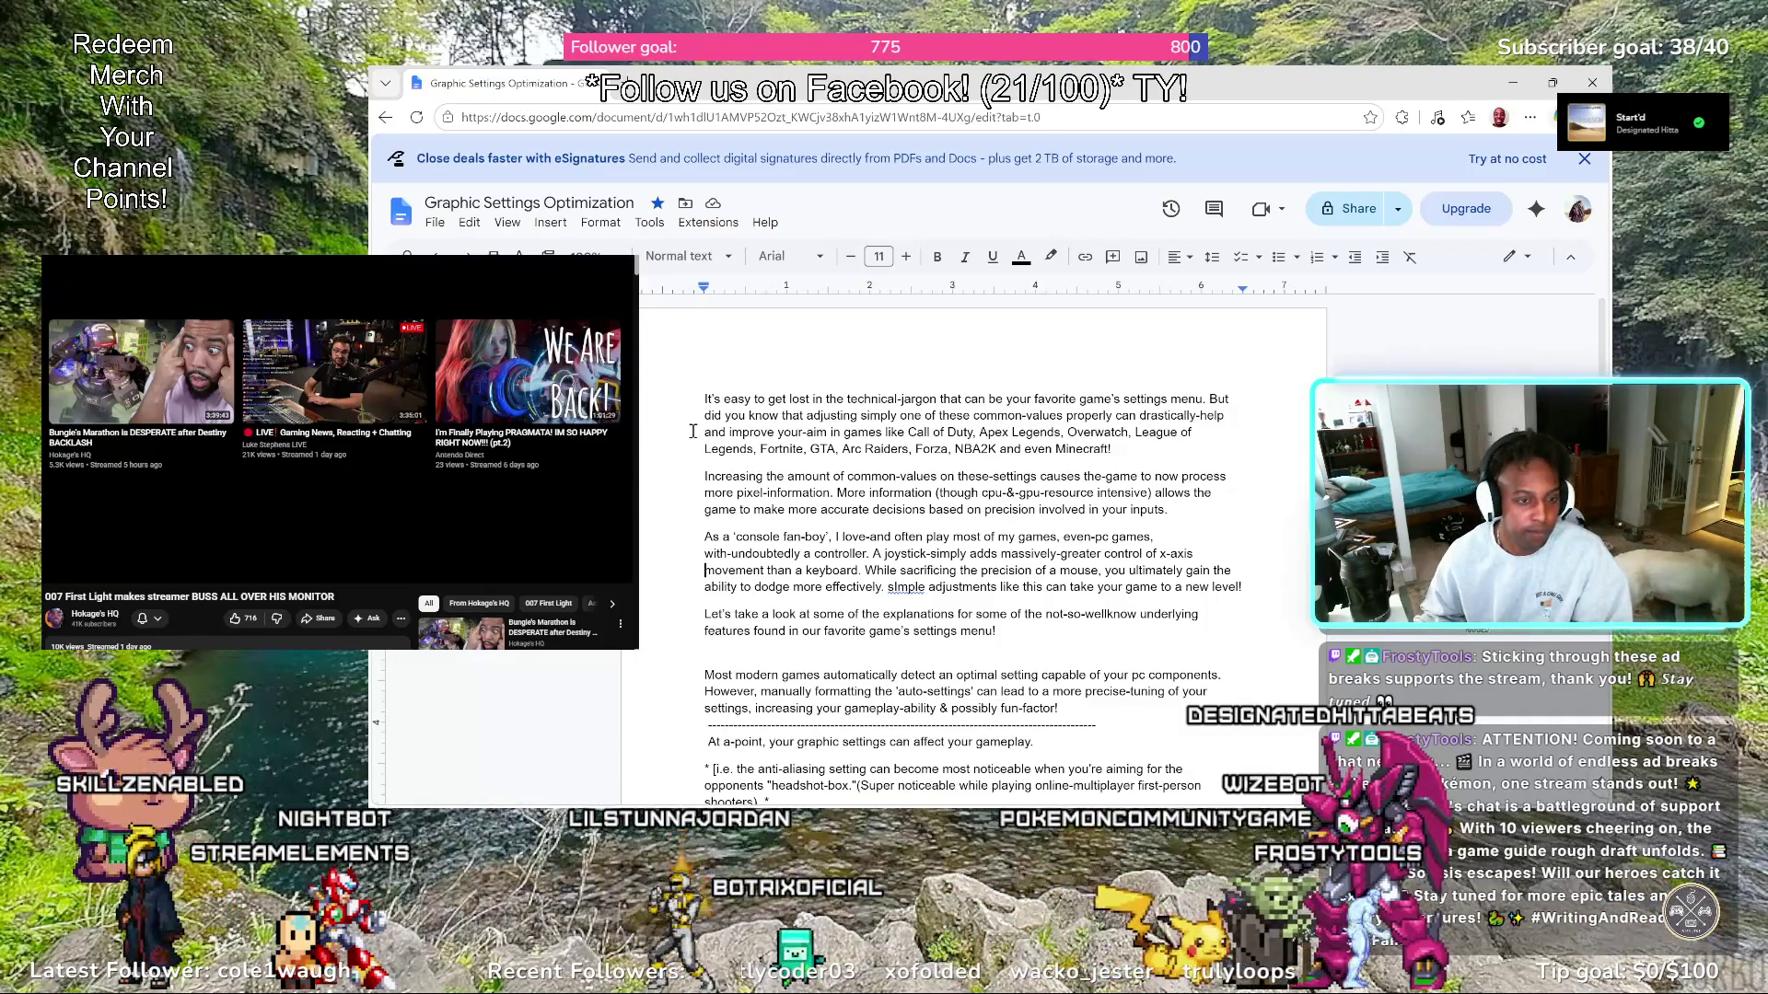
{"action": "mouse_move", "coordinate": [183, 490]}
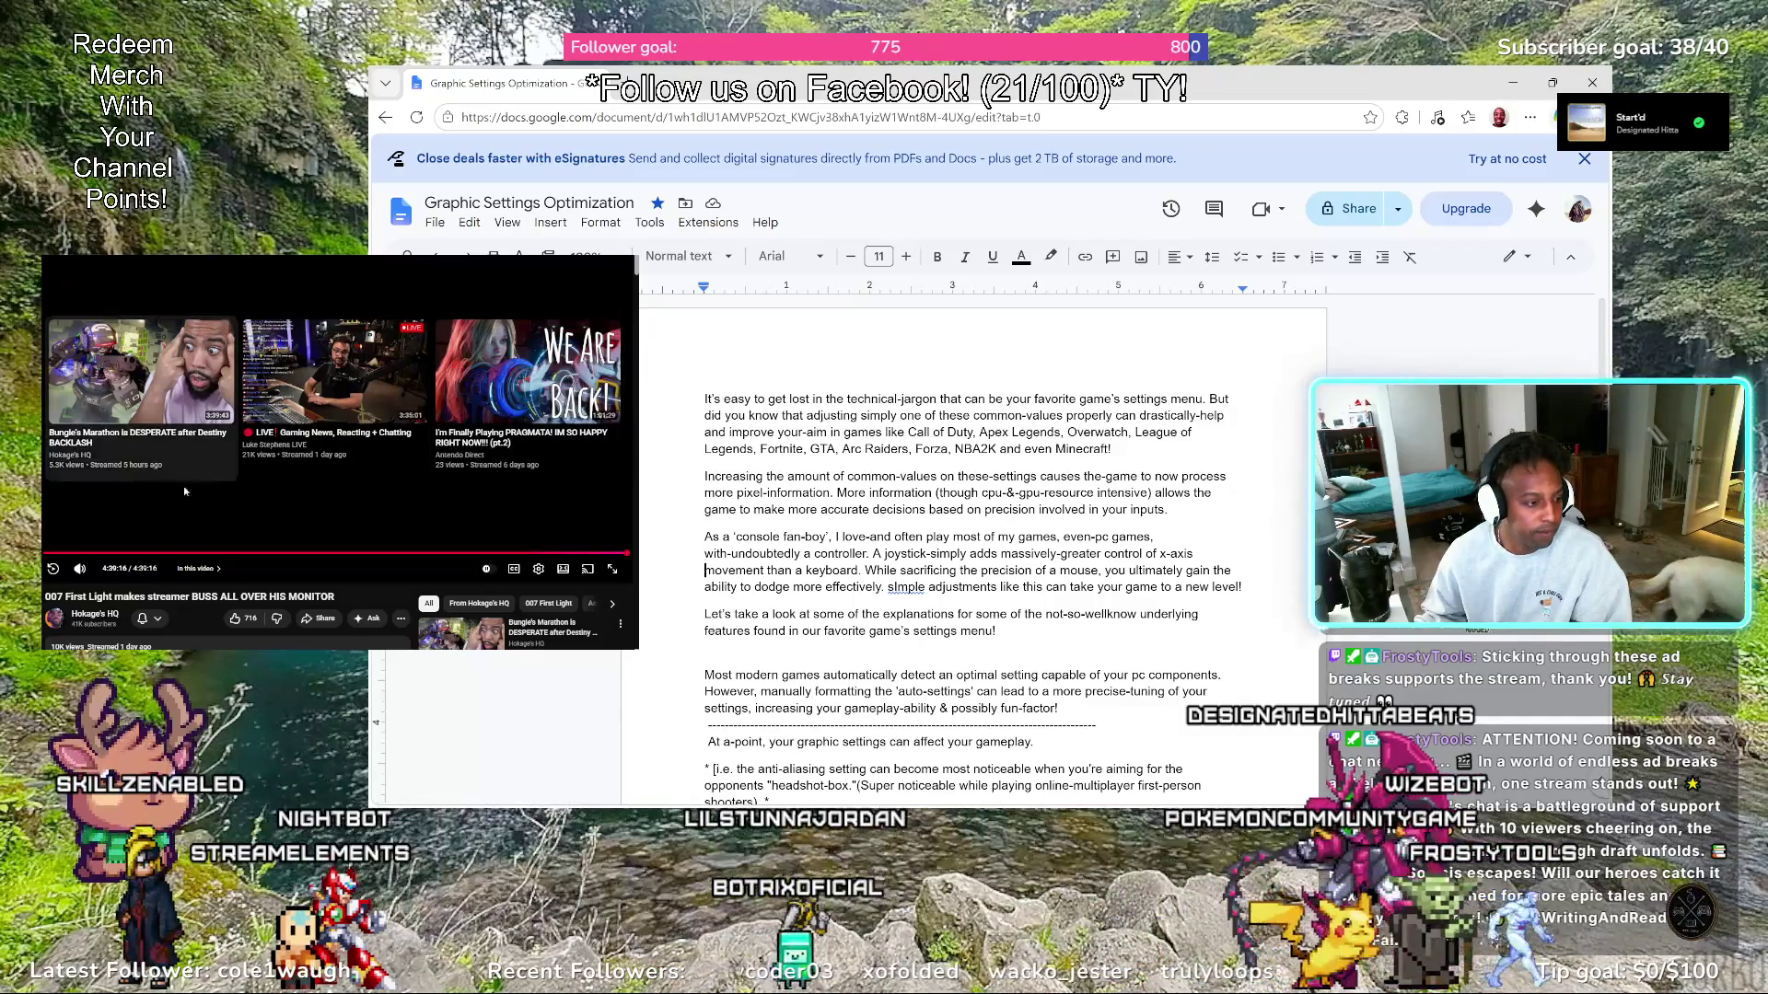
{"action": "scroll", "coordinate": [183, 490], "scroll_direction": "down", "scroll_amount": 1}
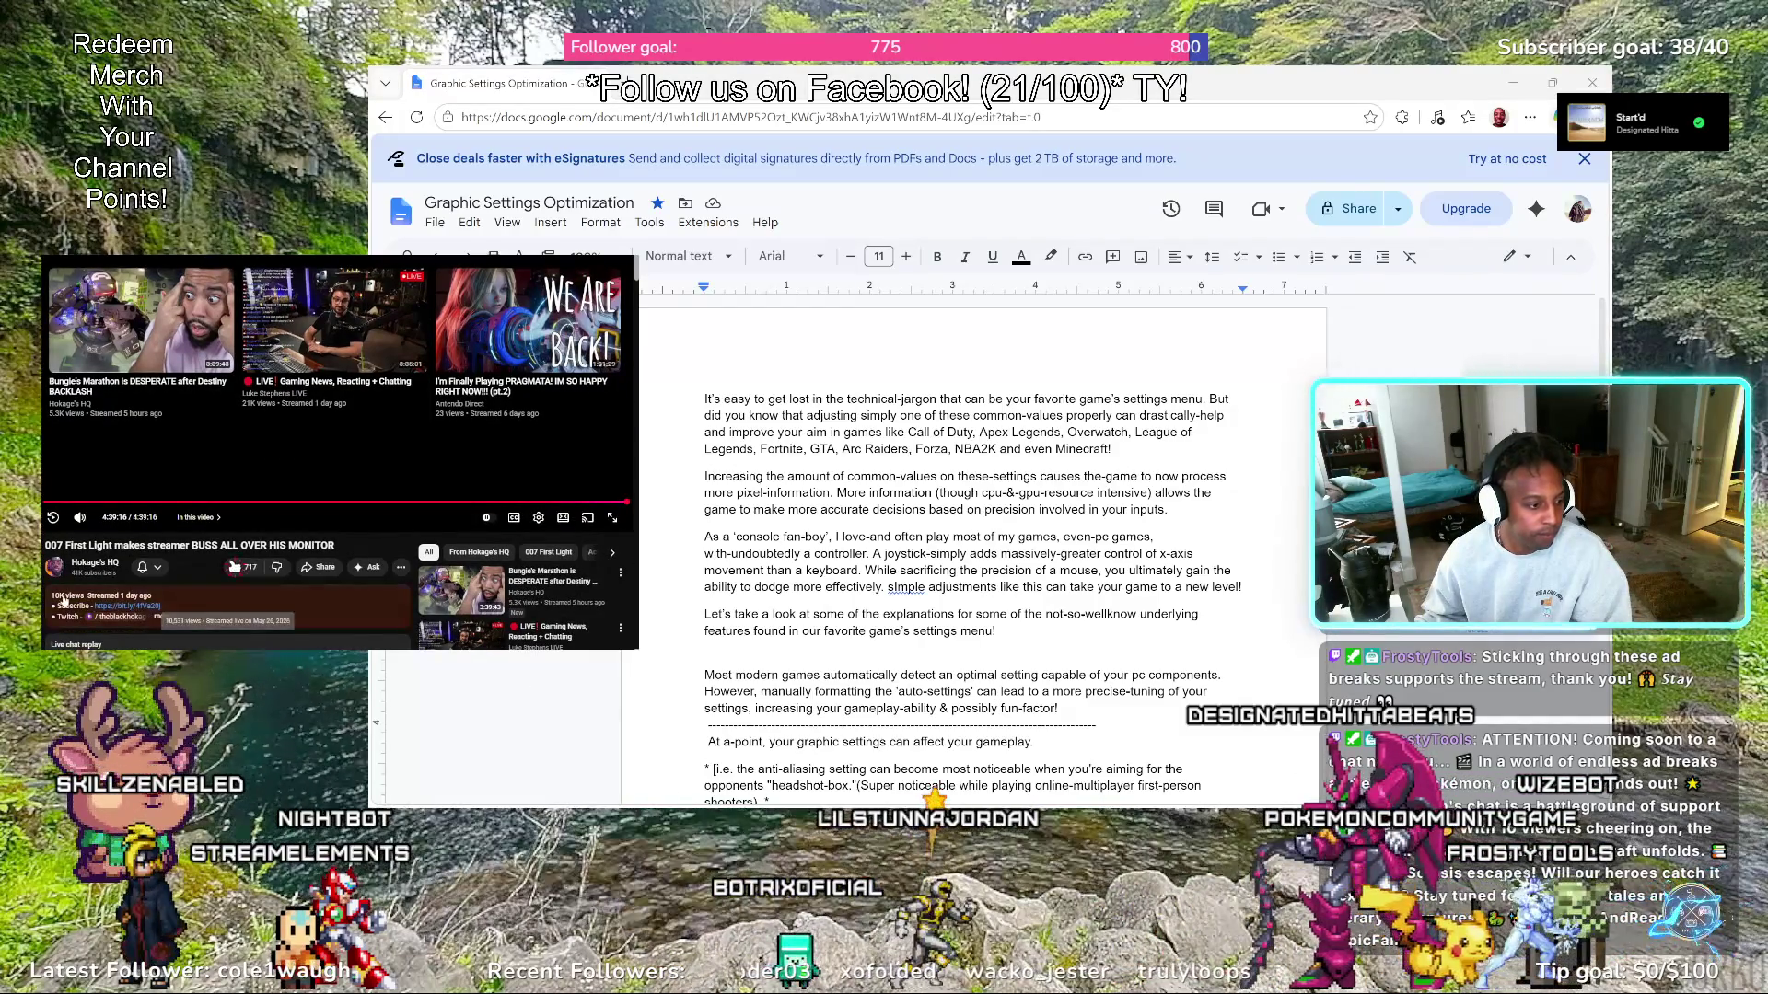
{"action": "scroll", "coordinate": [163, 514], "scroll_direction": "down", "scroll_amount": 2}
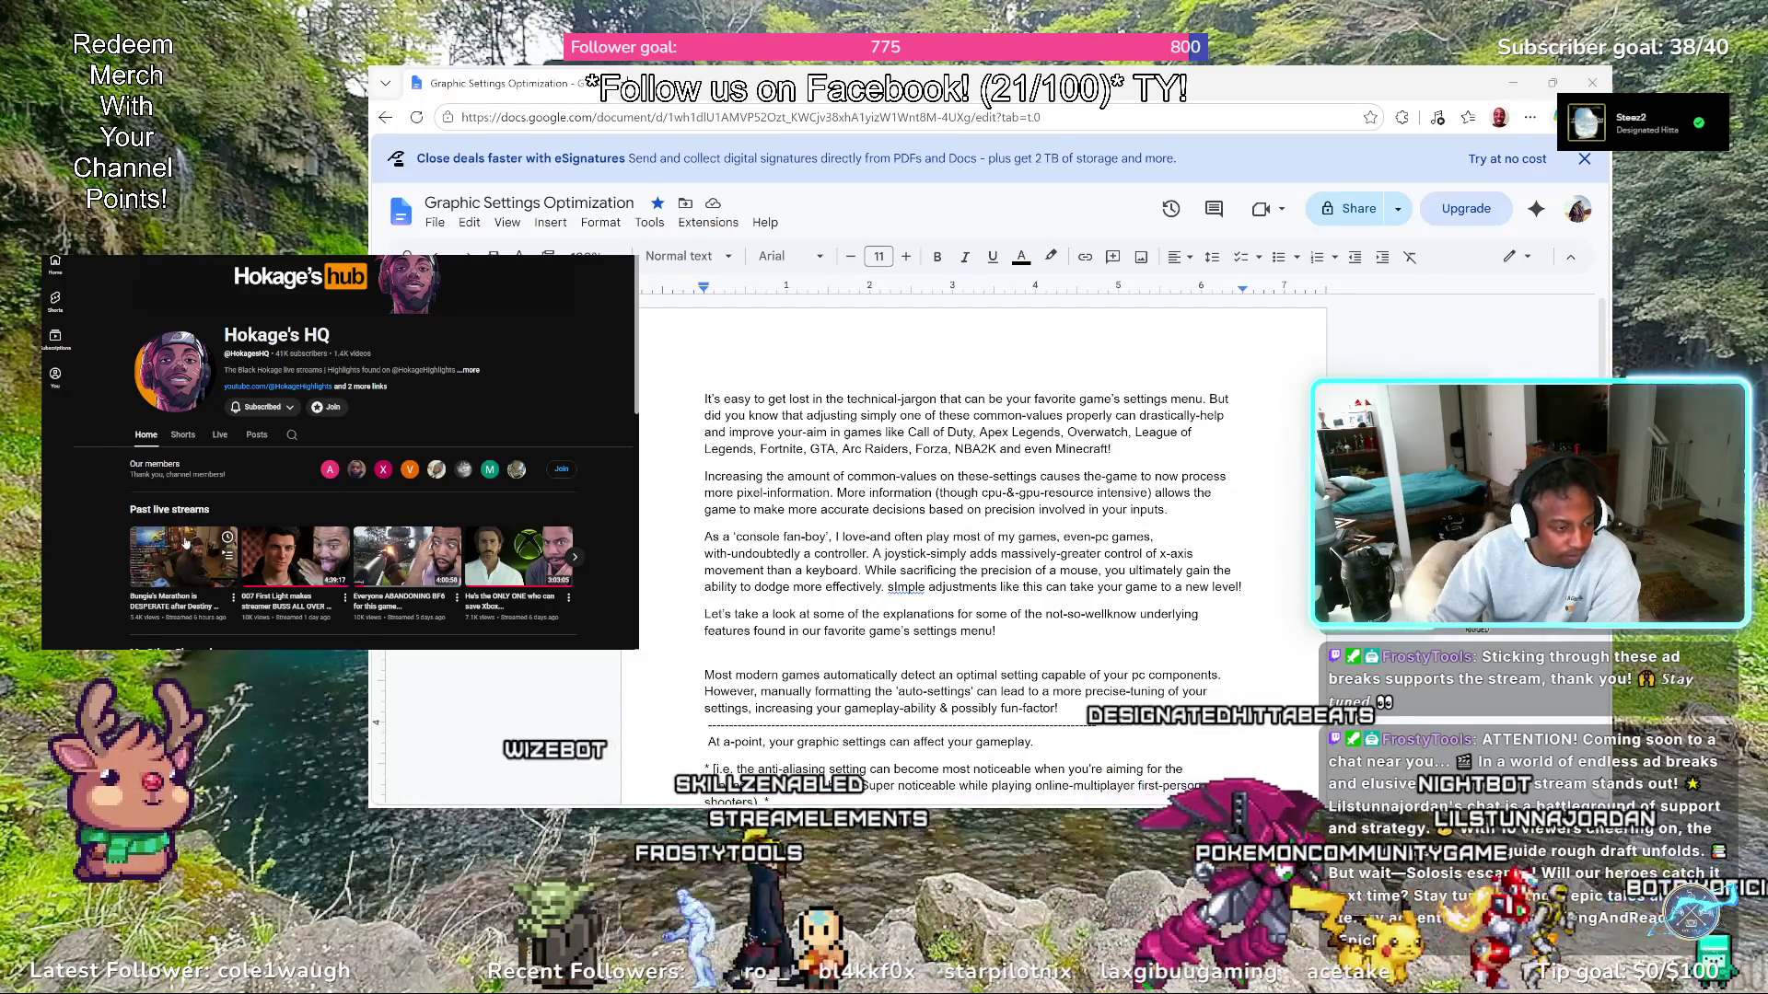
{"action": "mouse_move", "coordinate": [183, 558]}
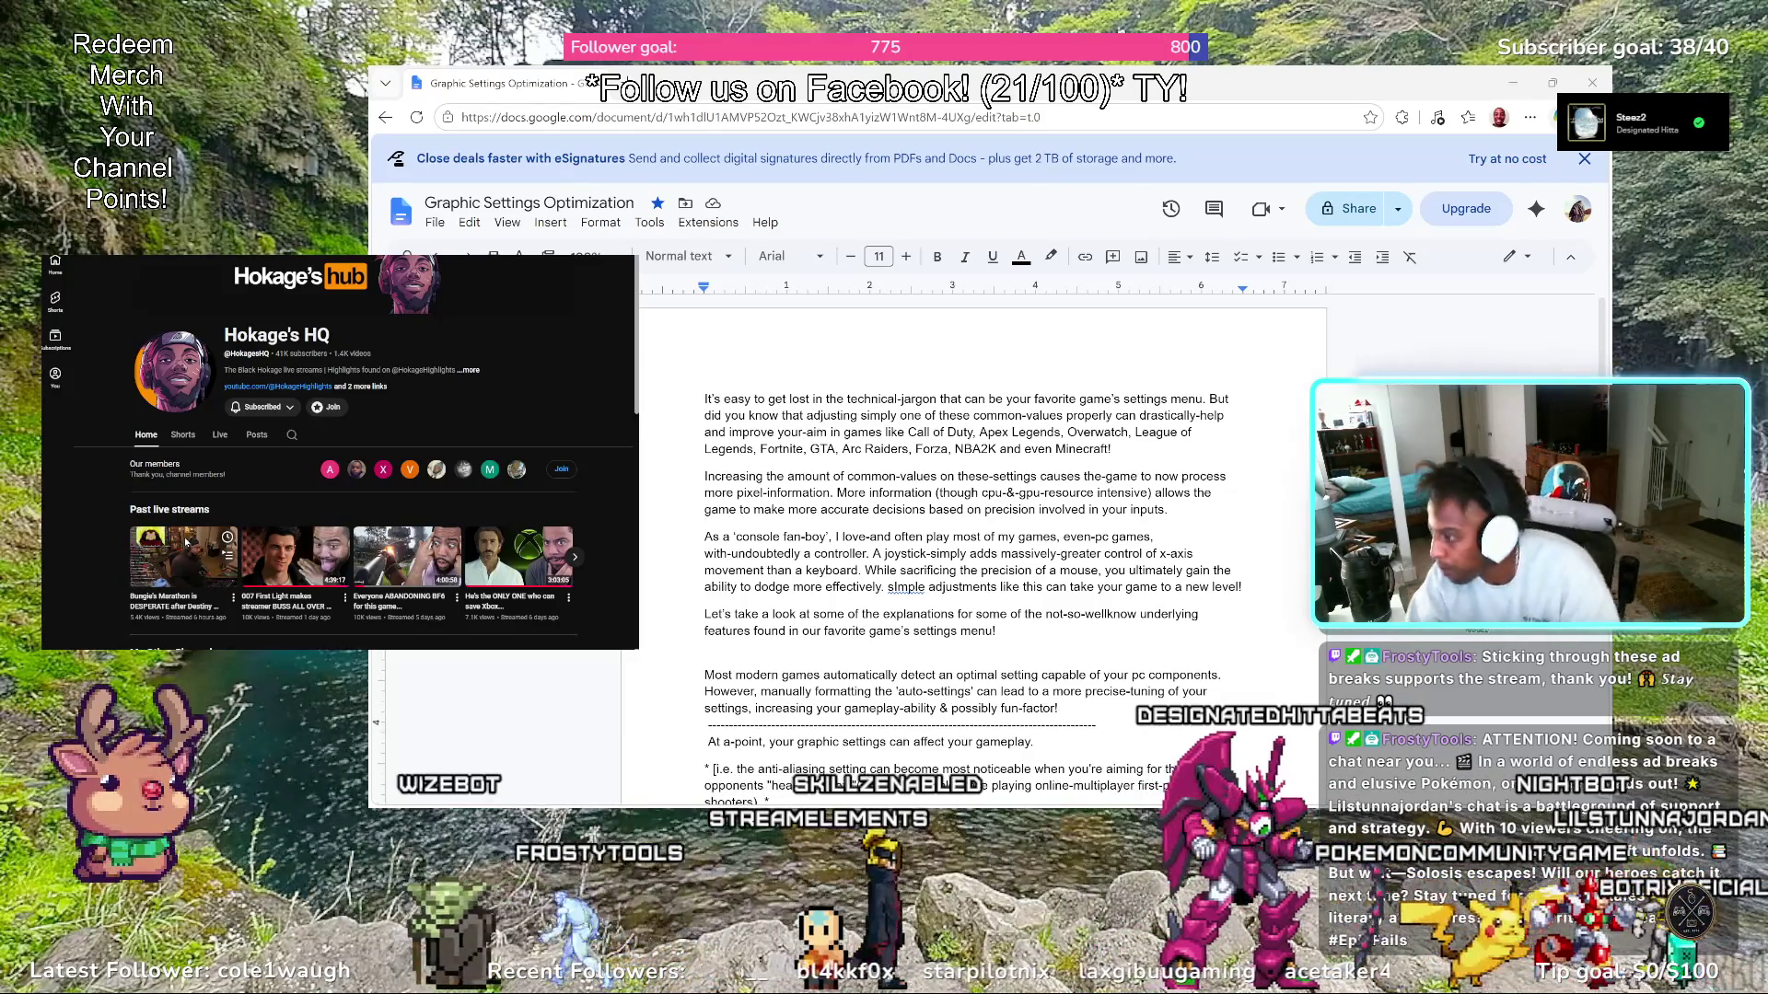
Hyphenate 'accurate-decisions' in the second intro paragraph
{"action": "left_click", "coordinate": [185, 544]}
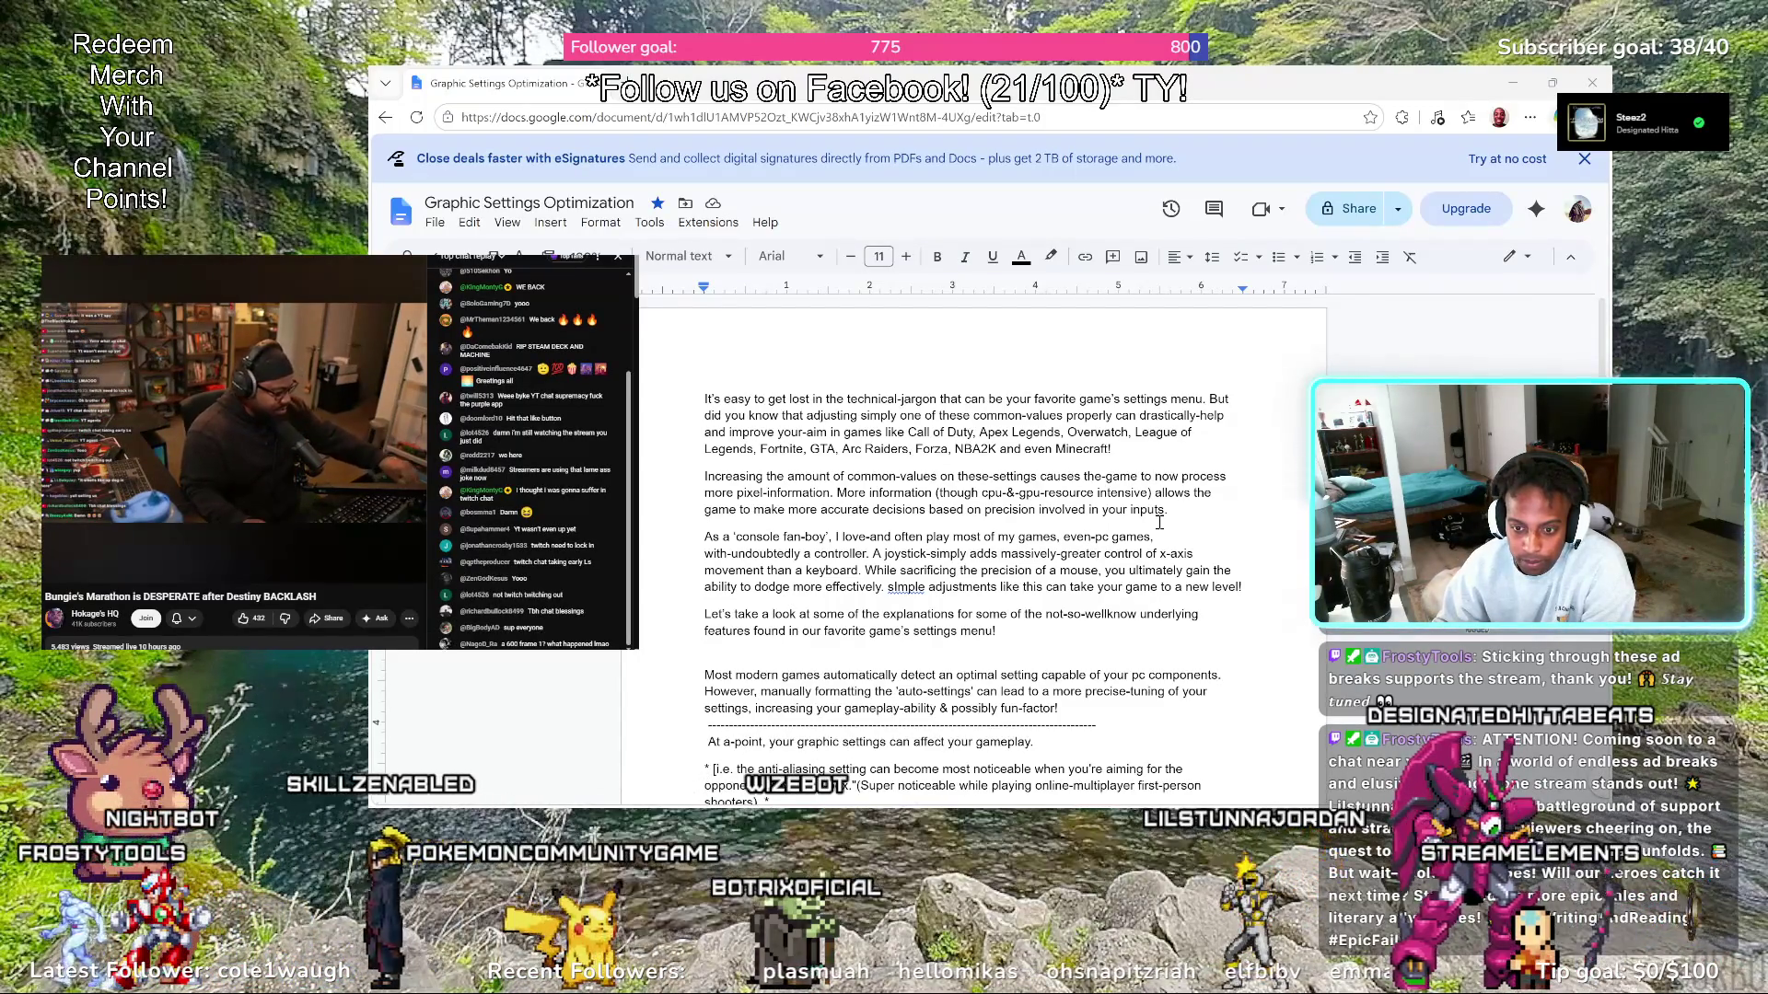
{"action": "left_click", "coordinate": [875, 512]}
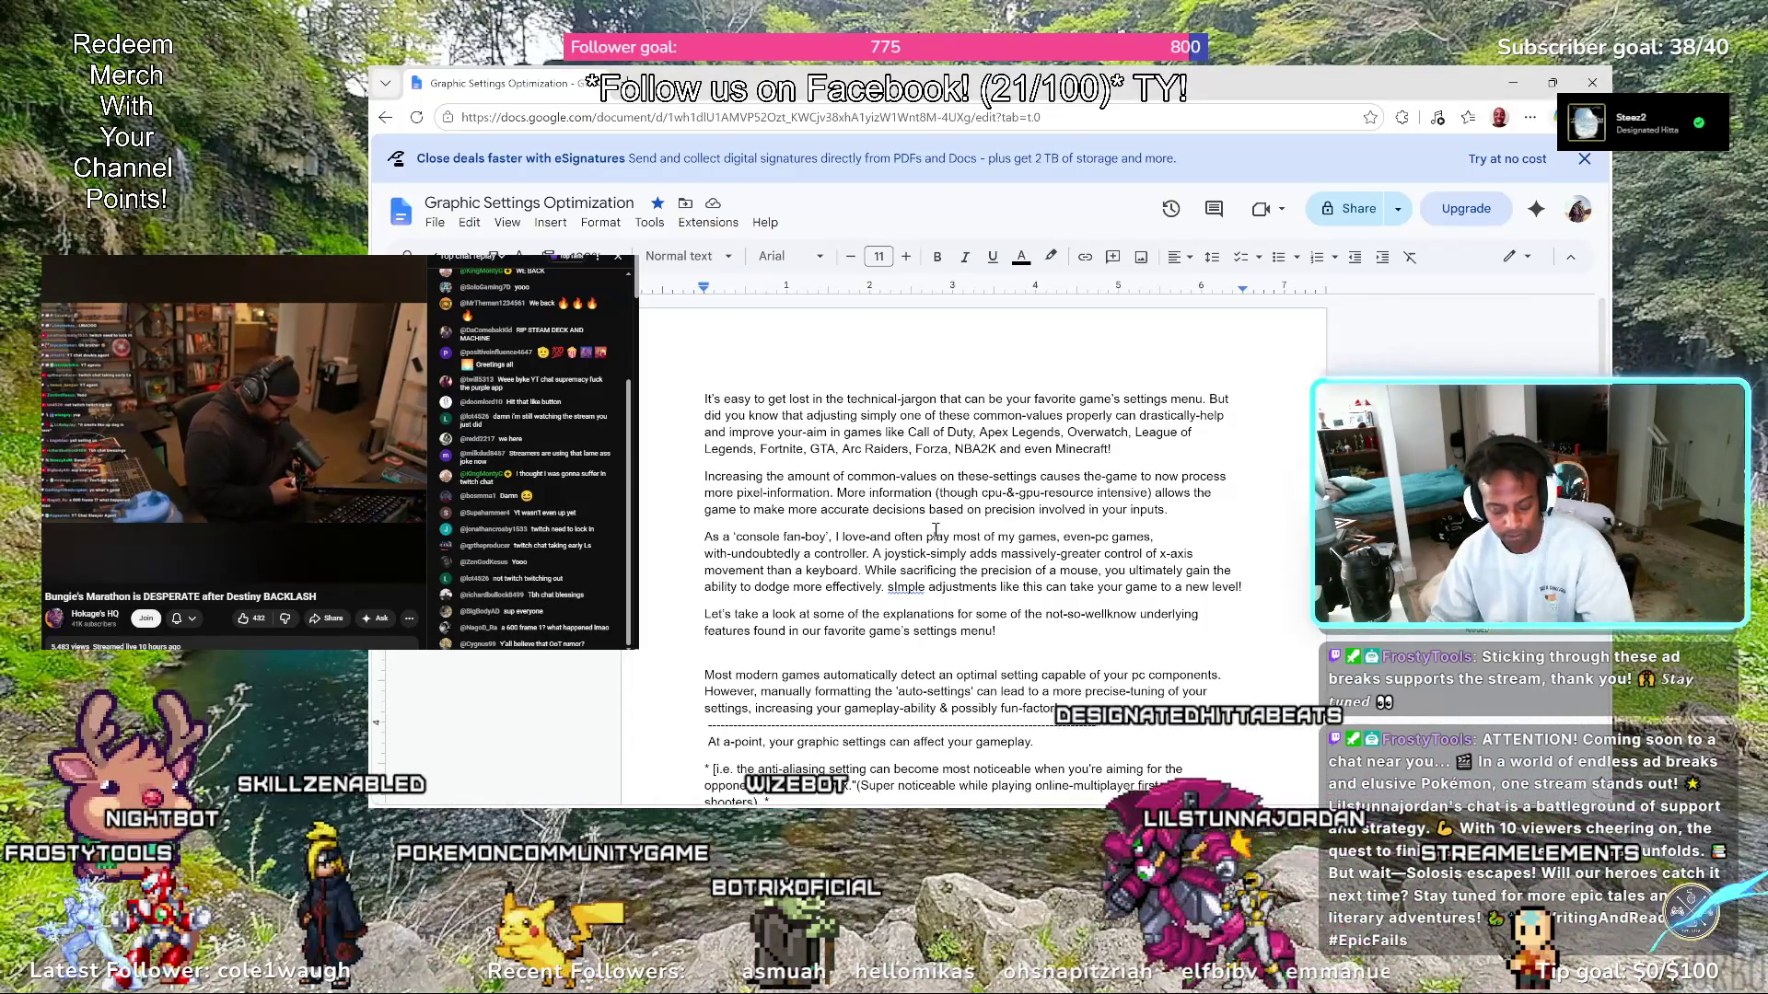
{"action": "key", "text": "BackSpace"}
{"action": "type", "text": "-"}
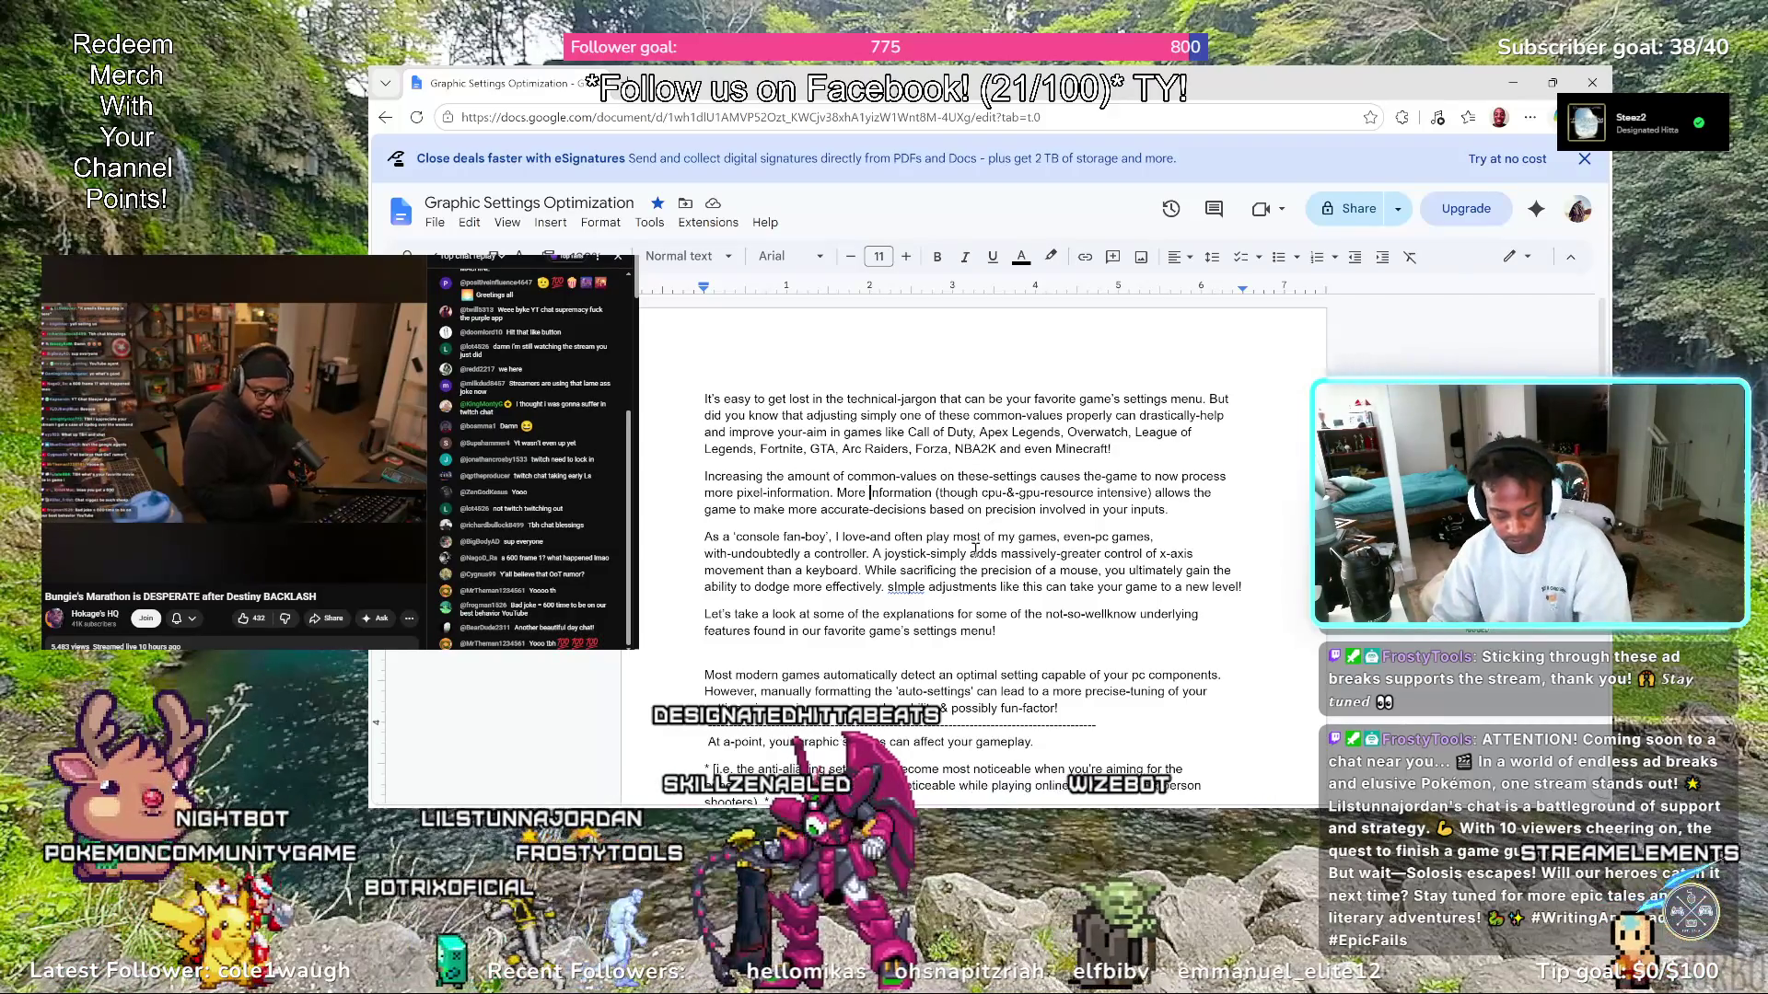
Hyphenate 'More-information', 'make-more' and 'on-precision', and add 'details' before 'involved'
{"action": "key", "text": "BackSpace"}
{"action": "type", "text": "-"}
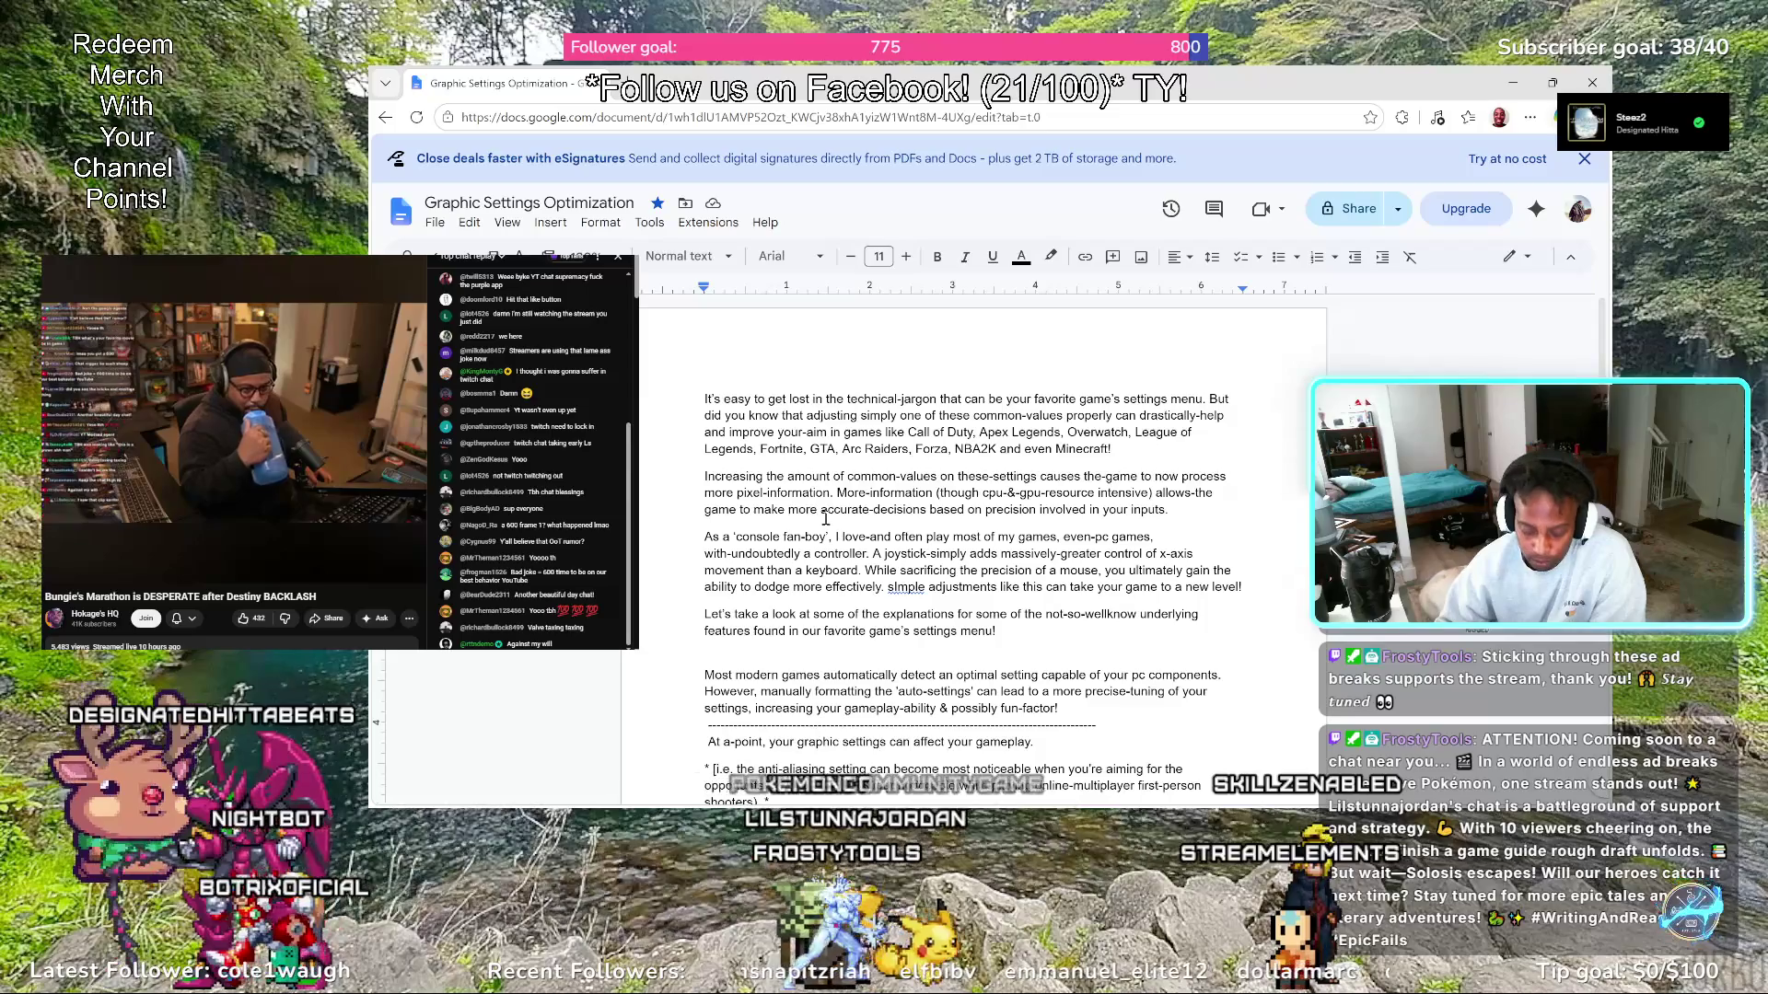
{"action": "key", "text": "BackSpace"}
{"action": "type", "text": "-"}
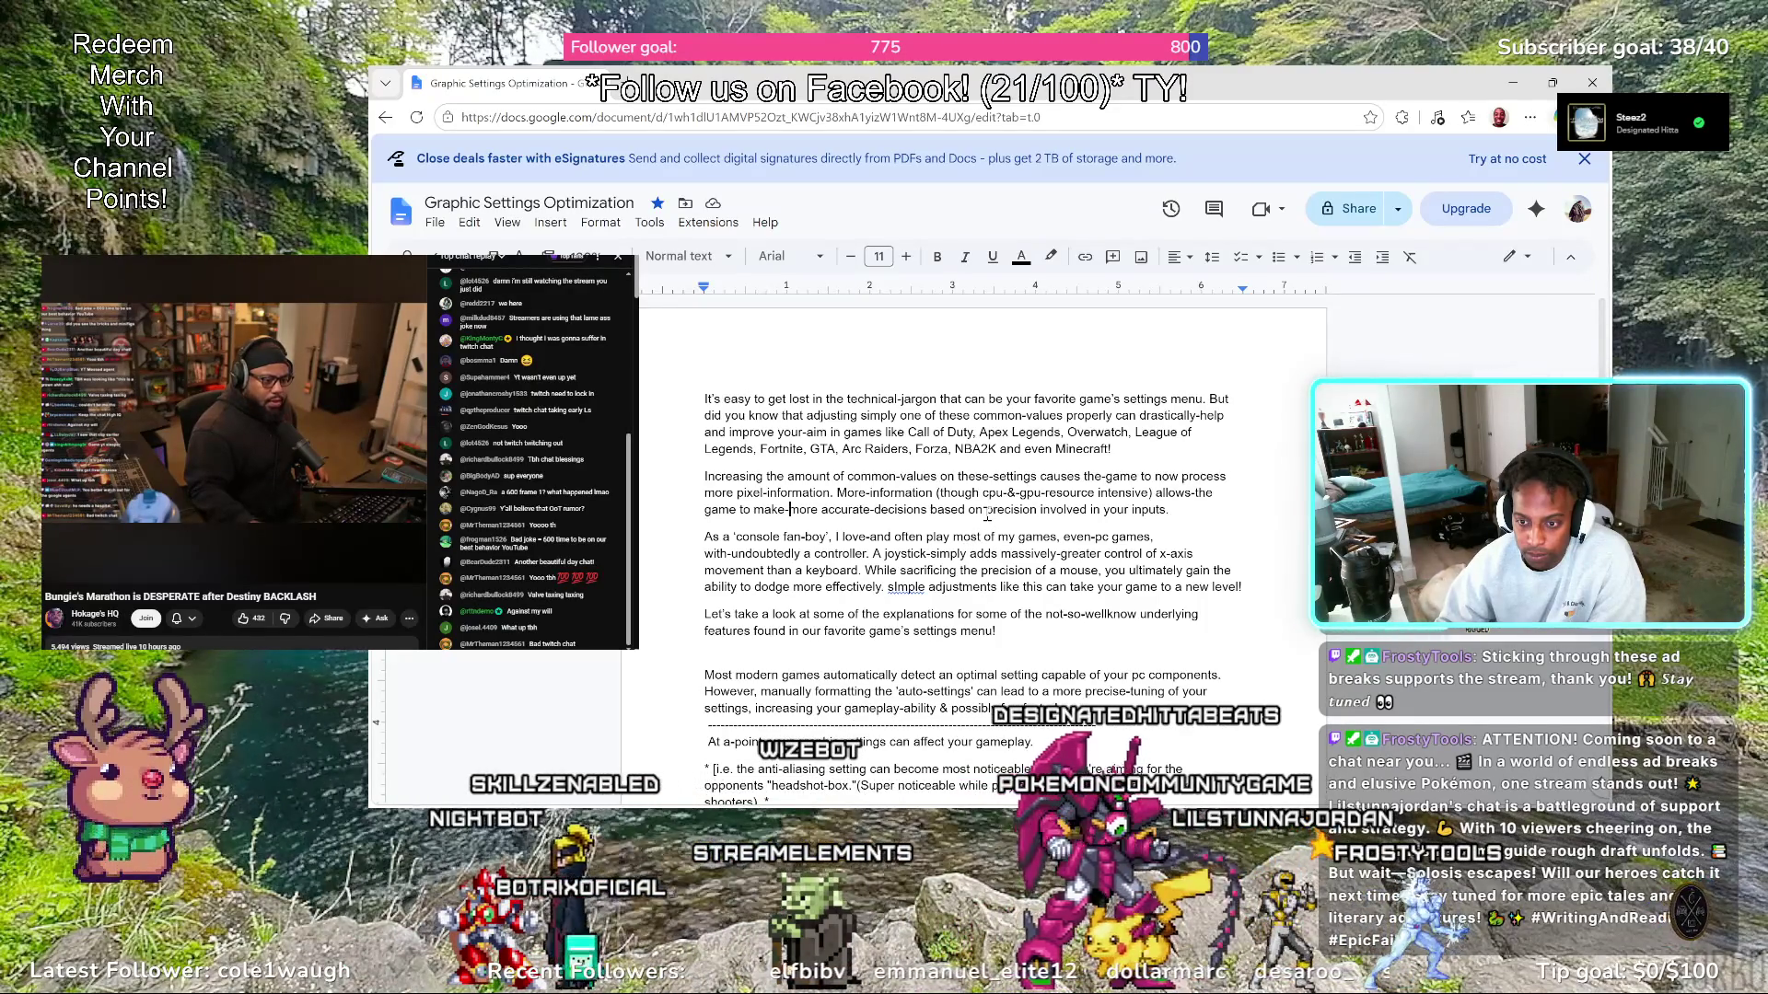
{"action": "key", "text": "BackSpace"}
{"action": "type", "text": "-"}
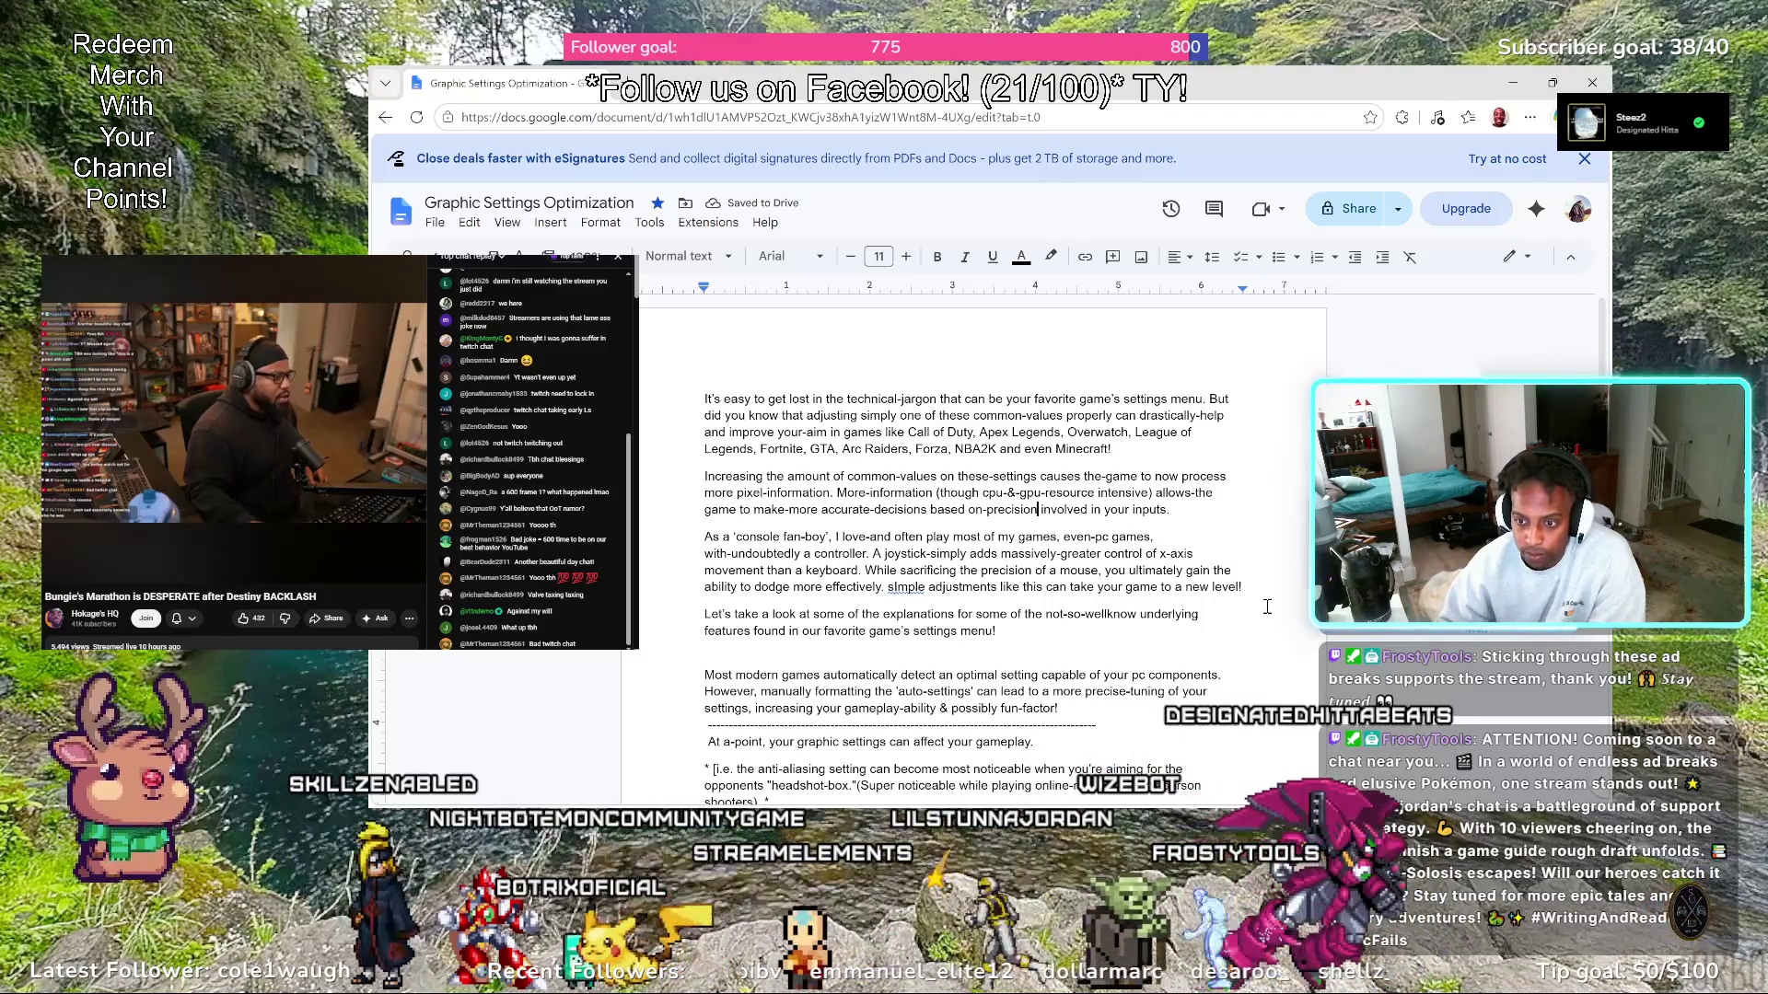
{"action": "type", "text": "d"}
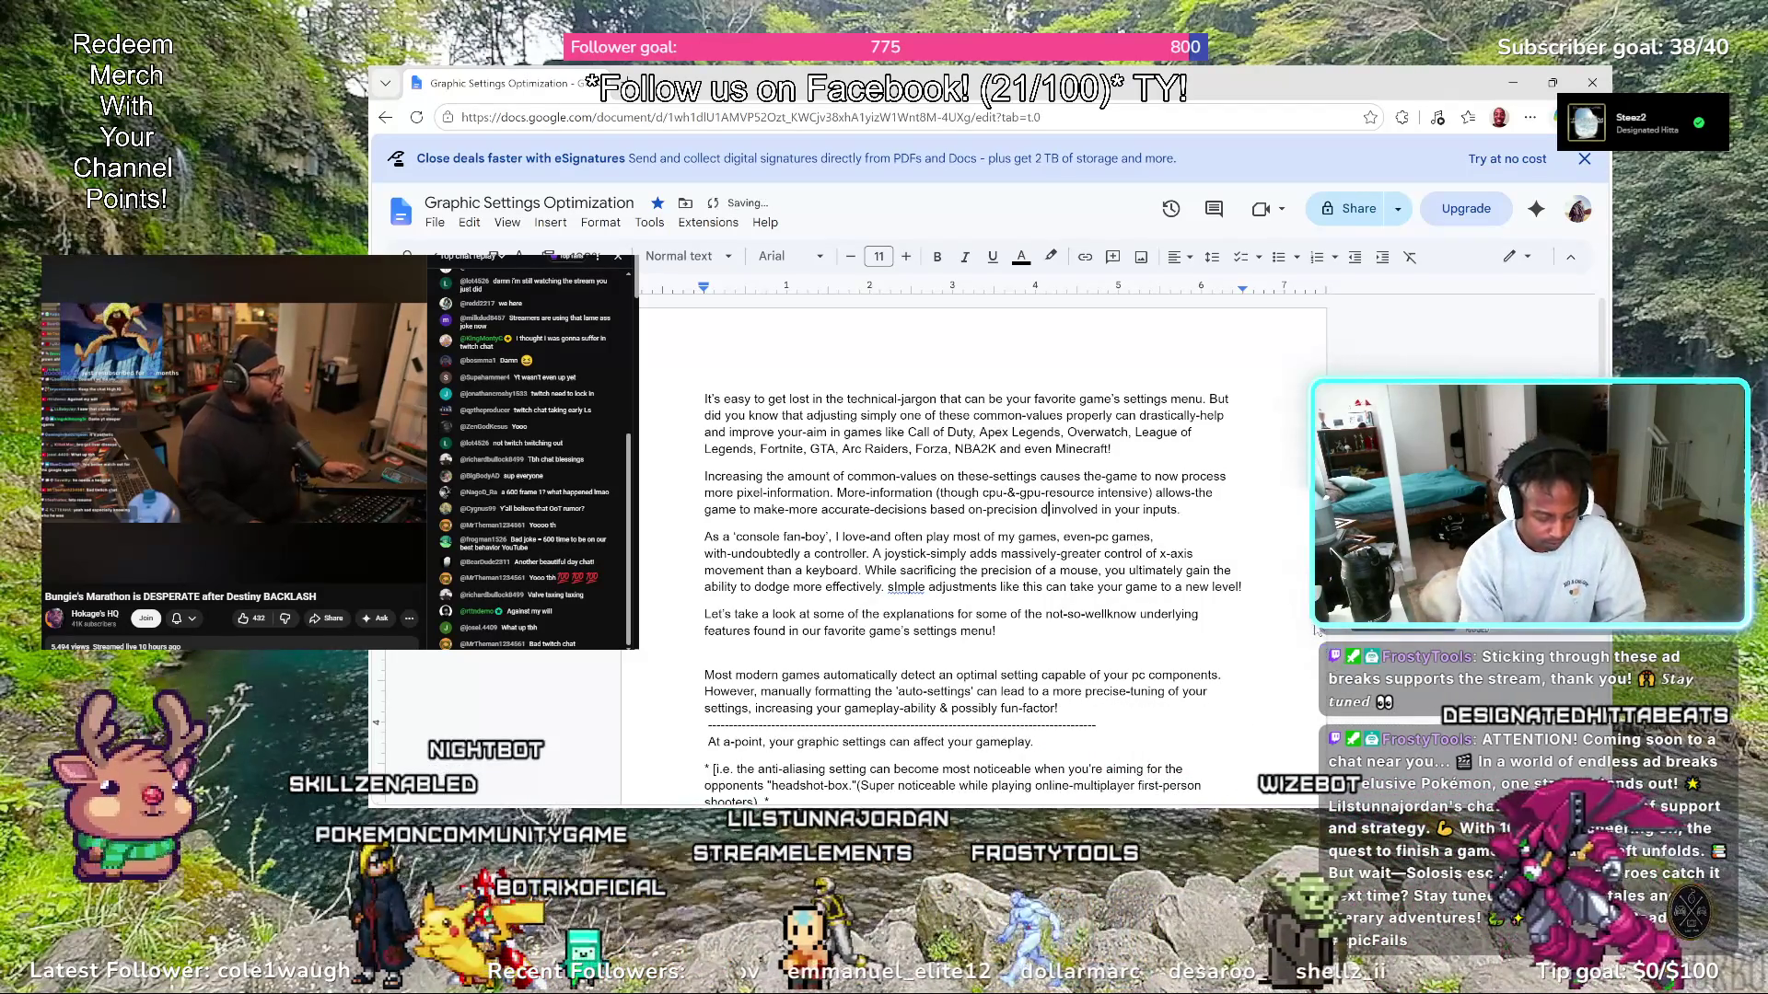
{"action": "type", "text": "et"}
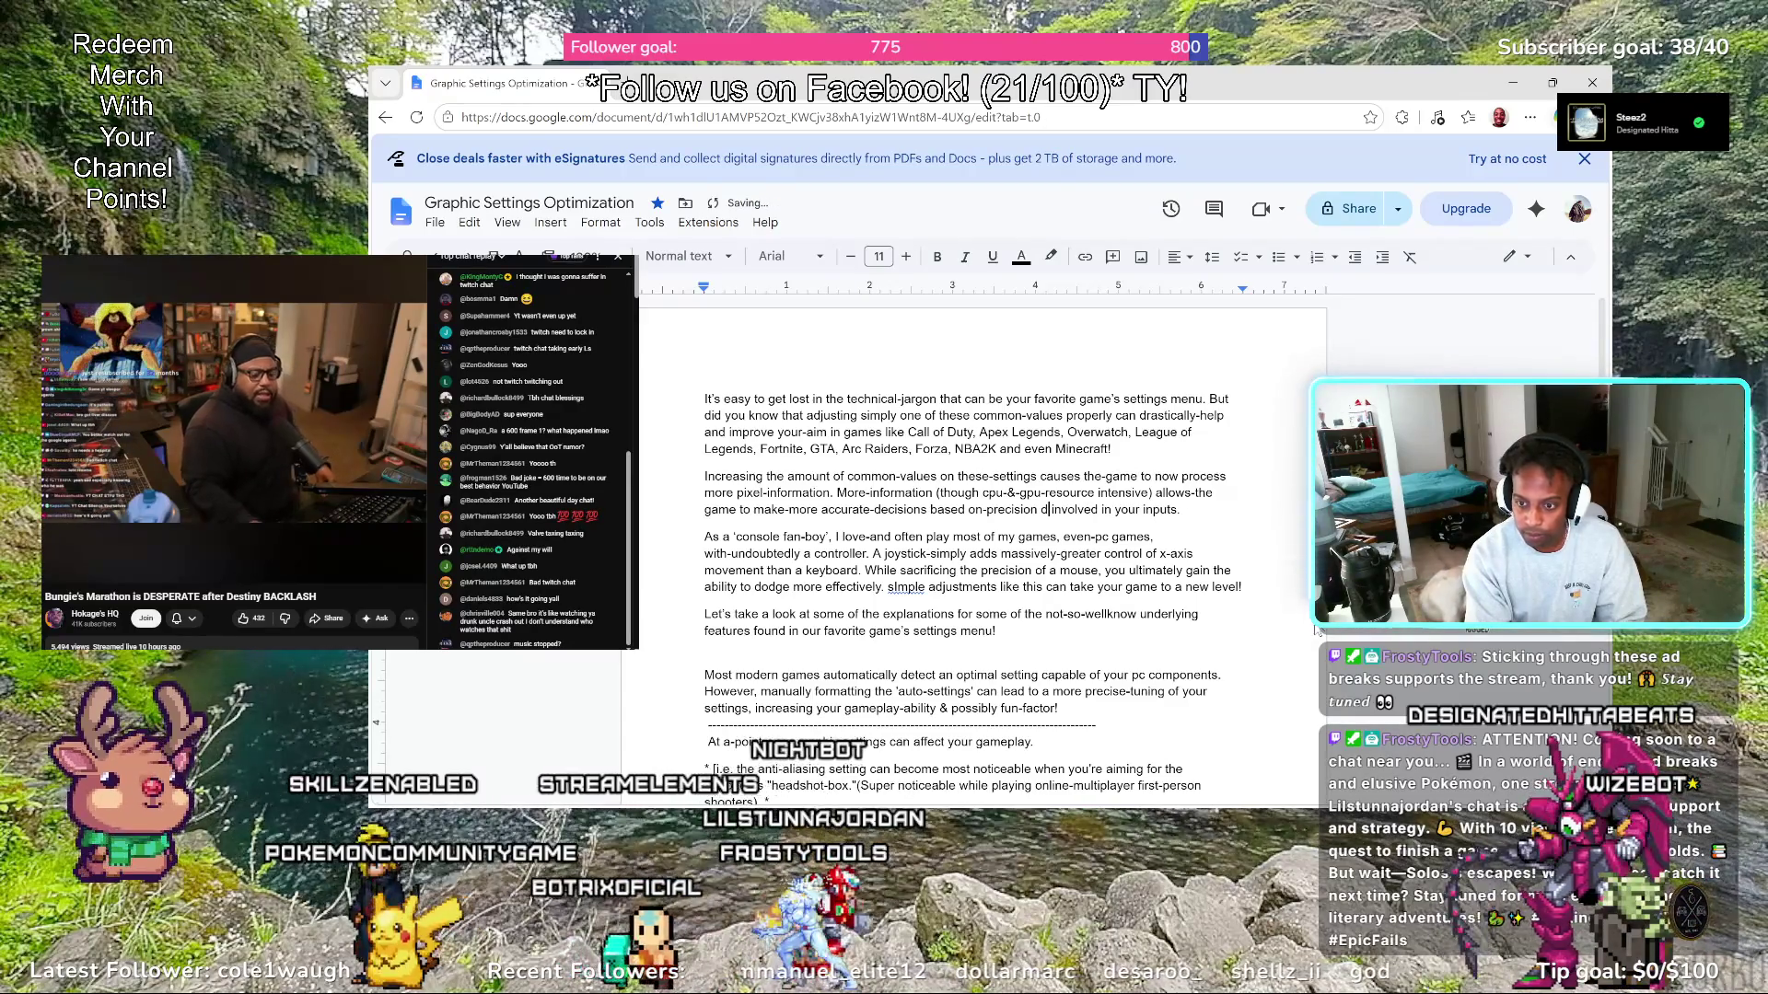
{"action": "key", "text": "BackSpace"}
{"action": "key", "text": "BackSpace"}
{"action": "key", "text": "BackSpace"}
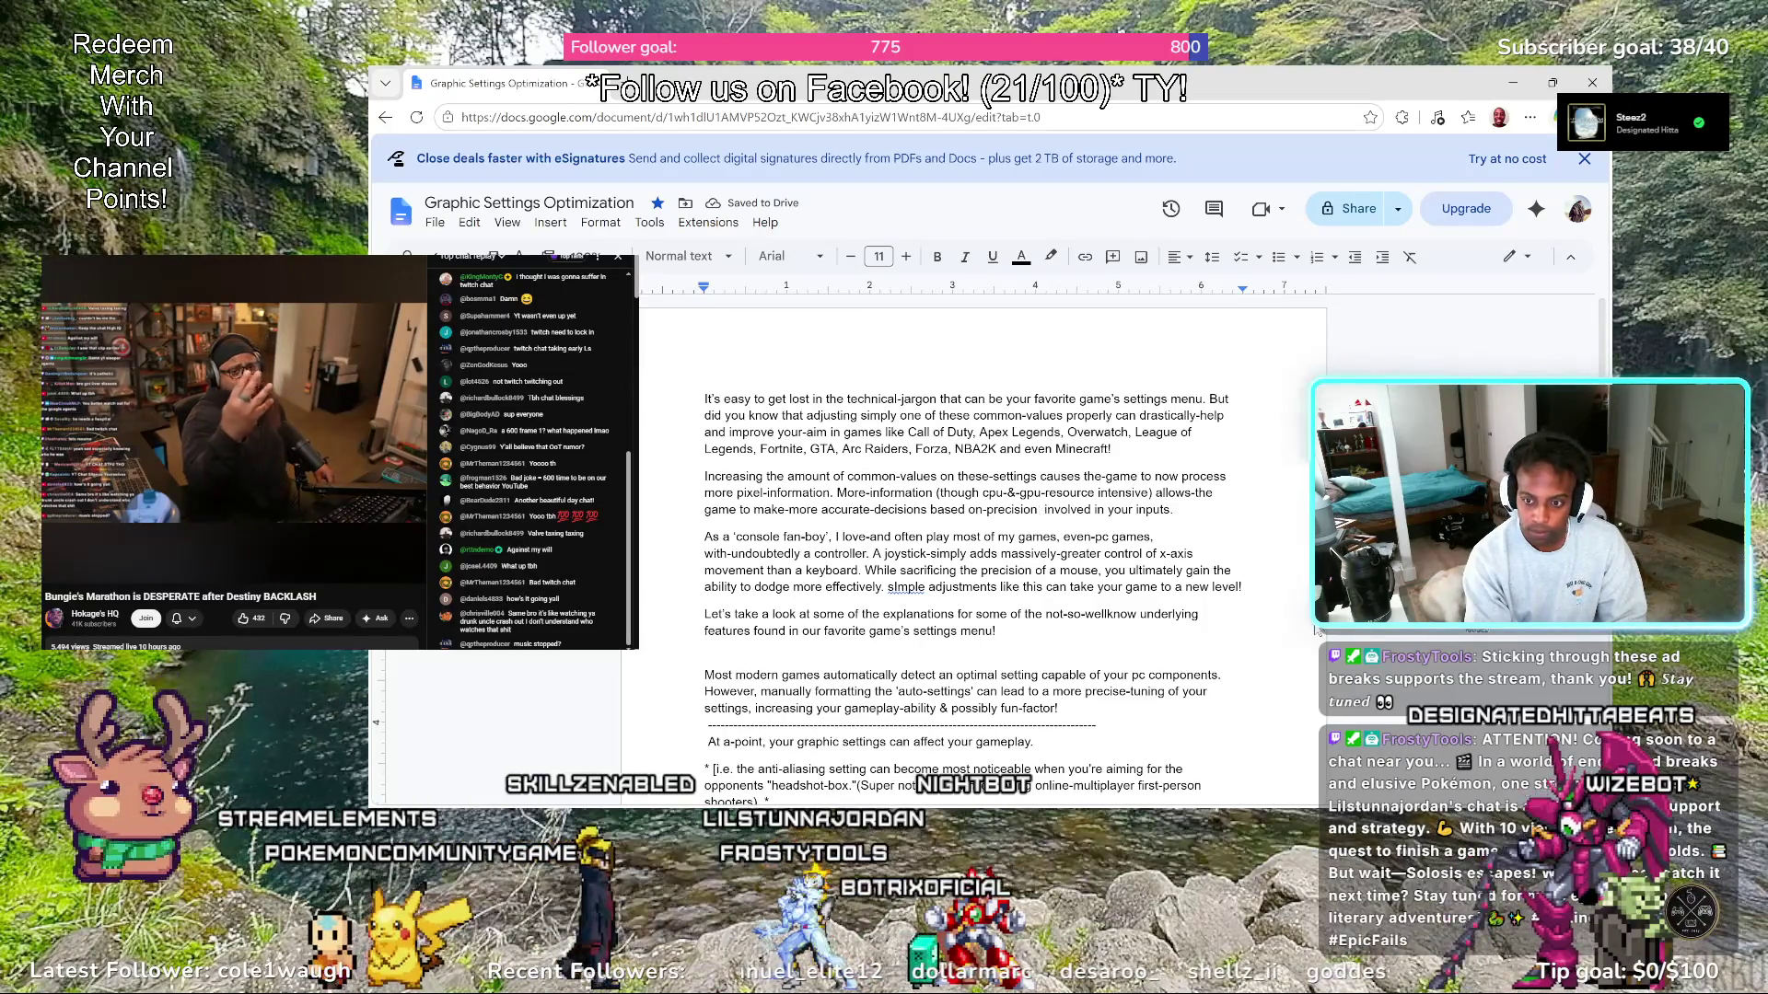
{"action": "type", "text": "d"}
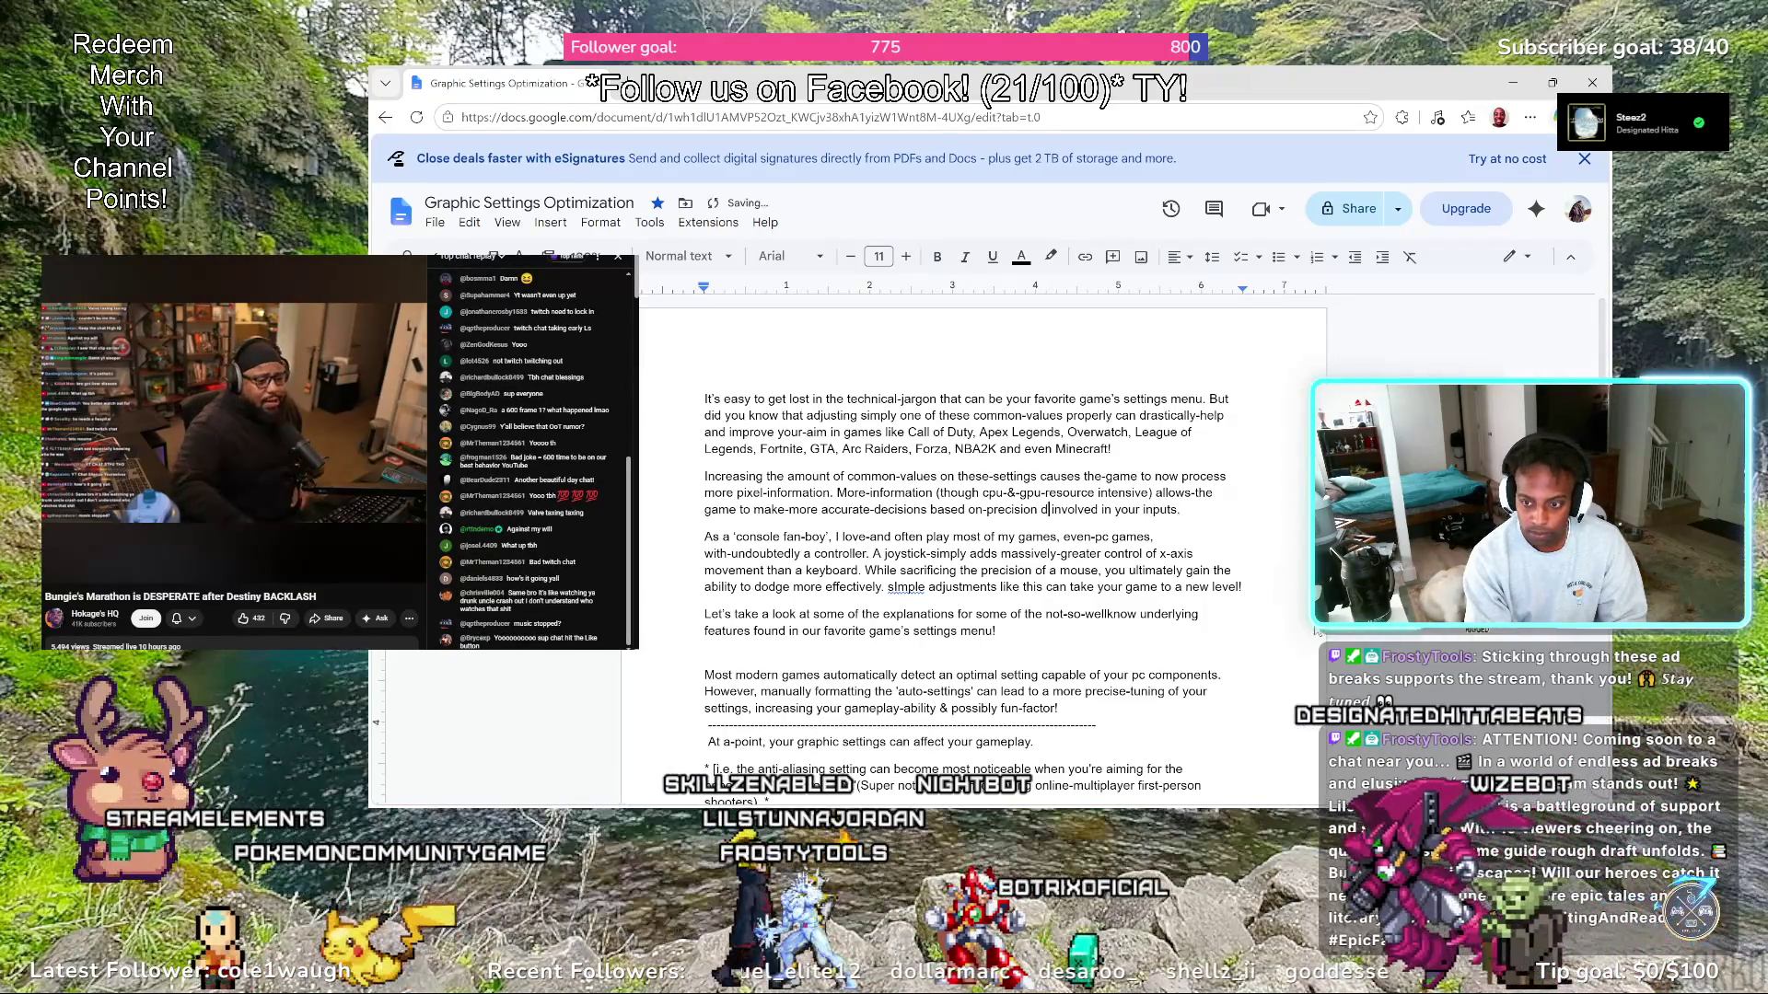
{"action": "type", "text": "etails"}
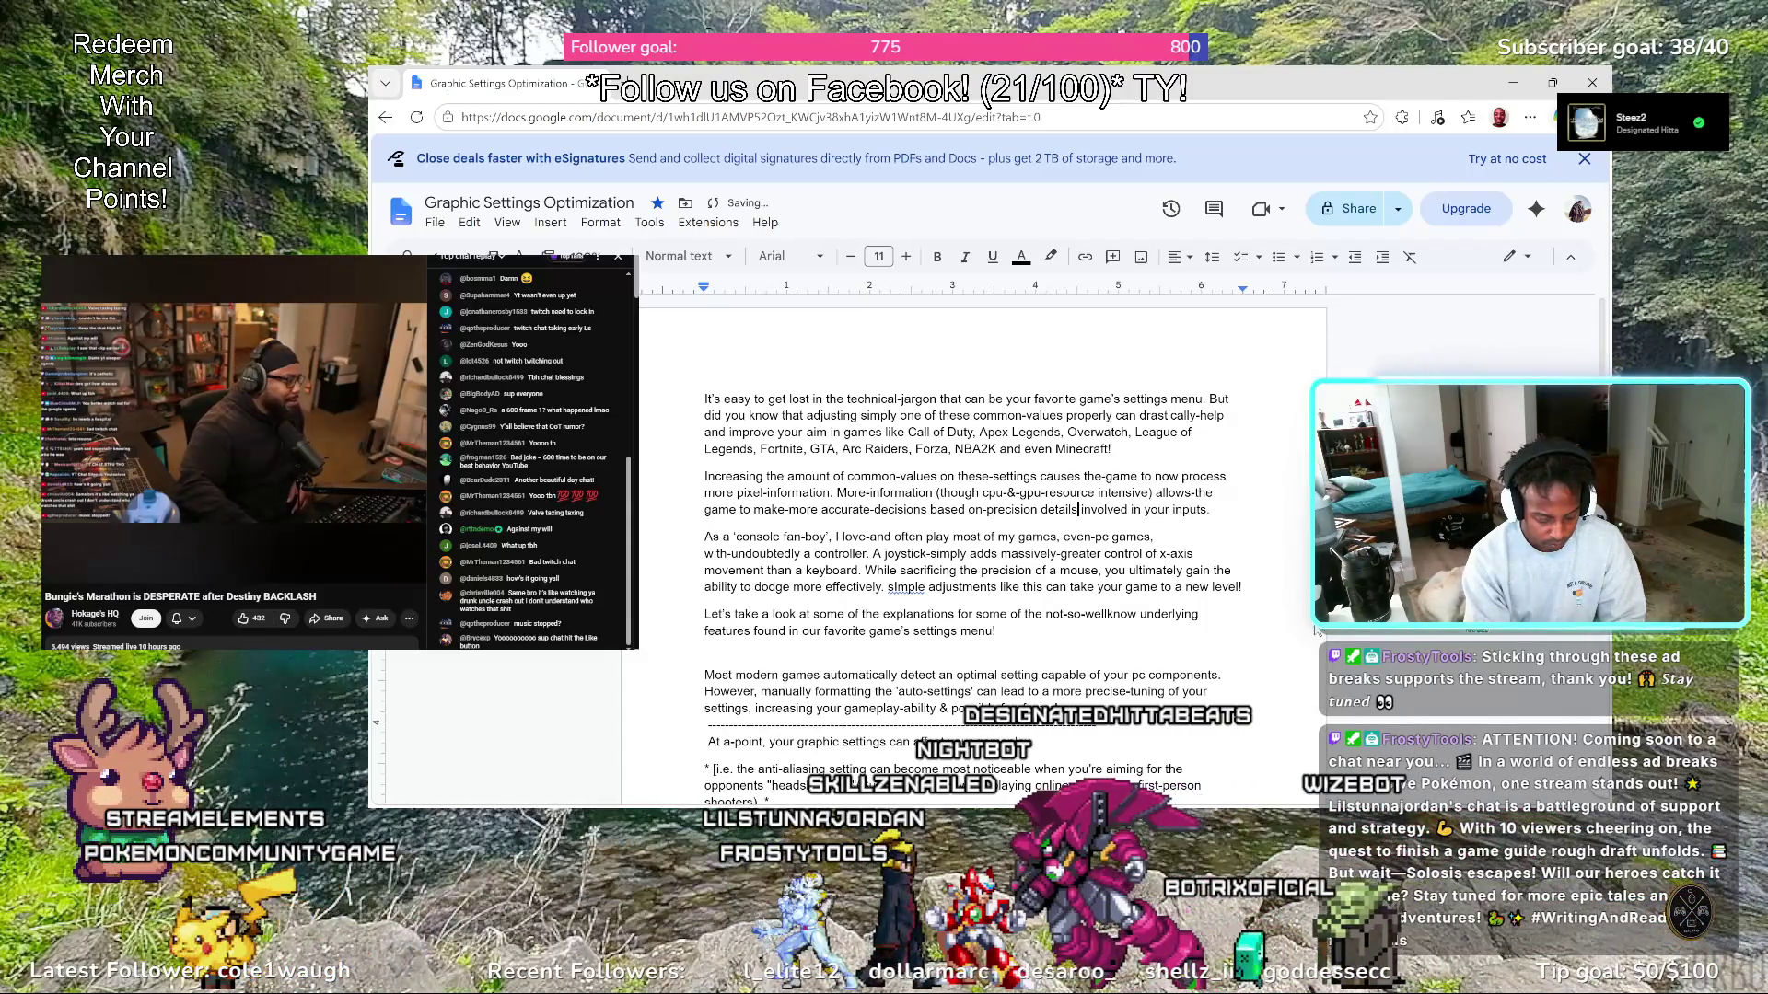